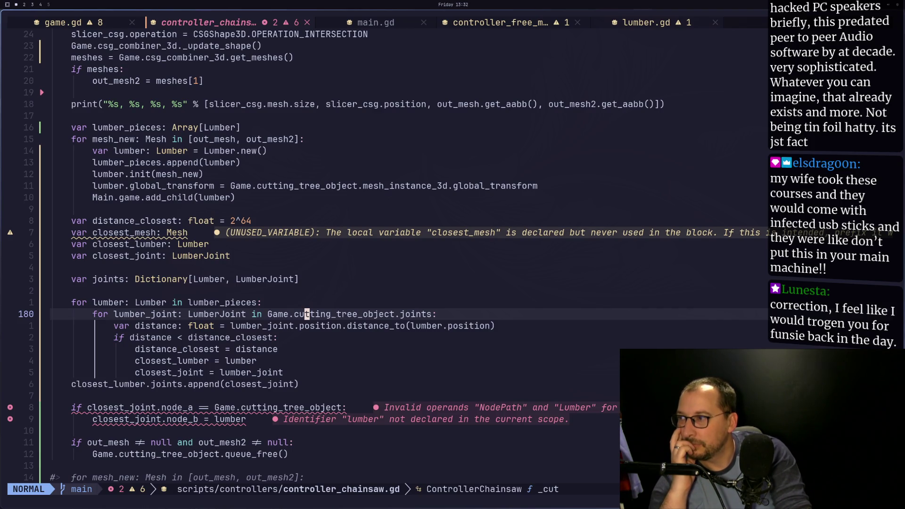
Indent the closest_lumber.joints.append line into the lumber loop and save the script.
{"action": "key", "text": "j"}
{"action": "key", "text": "j"}
{"action": "key", "text": "j"}
{"action": "key", "text": "k"}
{"action": "key", "text": "h"}
{"action": "key", "text": "h"}
{"action": "key", "text": "shift+f"}
{"action": "key", "text": "b"}
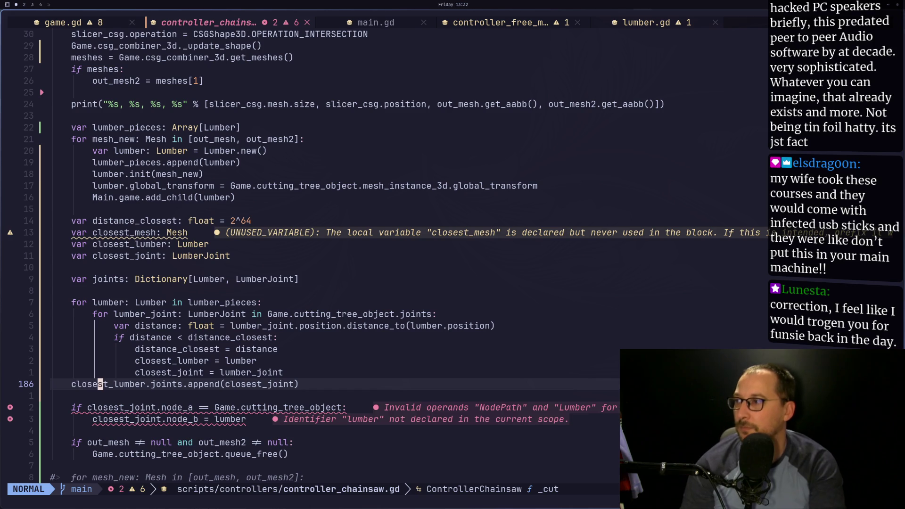
{"action": "key", "text": "I"}
{"action": "key", "text": "Tab"}
{"action": "key", "text": "Escape"}
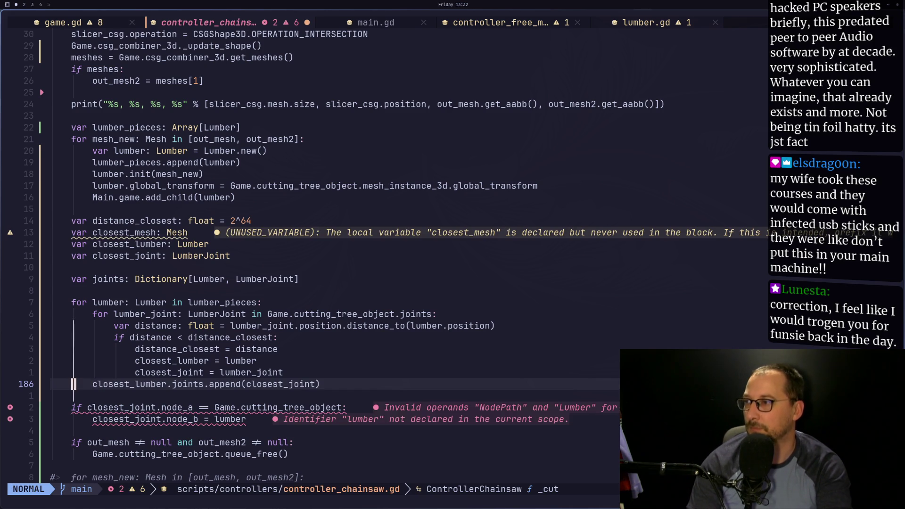
{"action": "type", "text": ":w"}
{"action": "key", "text": "Return"}
Add the line 'joints[lumber] = closest_joint' above the append line at loop indentation.
{"action": "key", "text": "l"}
{"action": "key", "text": "l"}
{"action": "key", "text": "l"}
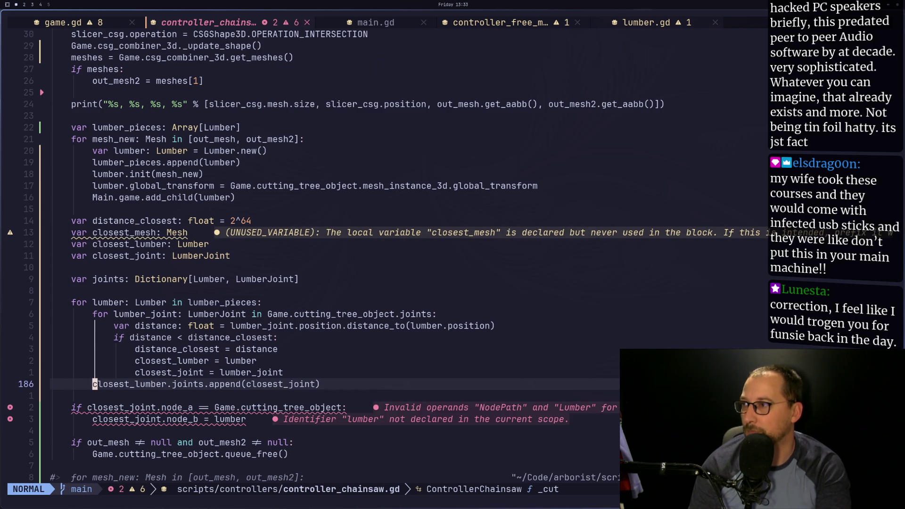
{"action": "key", "text": "h"}
{"action": "key", "text": "h"}
{"action": "key", "text": "h"}
{"action": "key", "text": "h"}
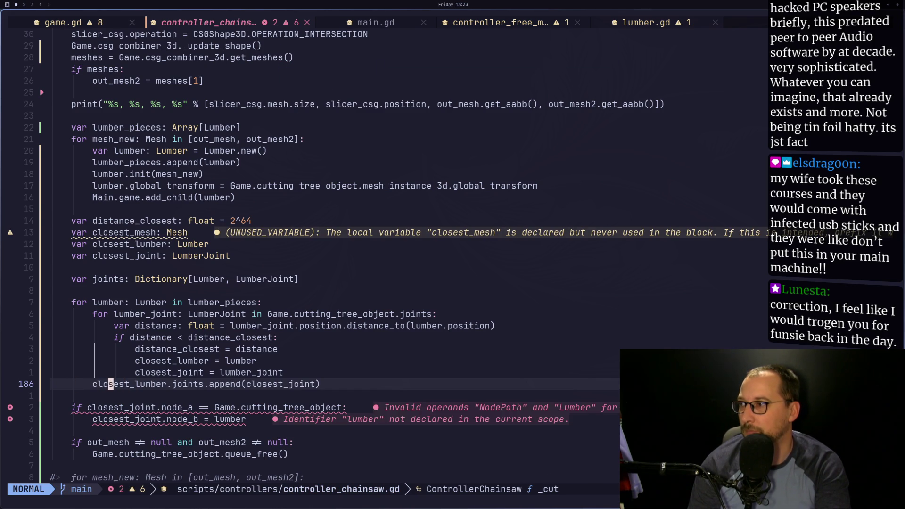
{"action": "key", "text": "i"}
{"action": "key", "text": "Return"}
{"action": "key", "text": "Escape"}
{"action": "key", "text": "k"}
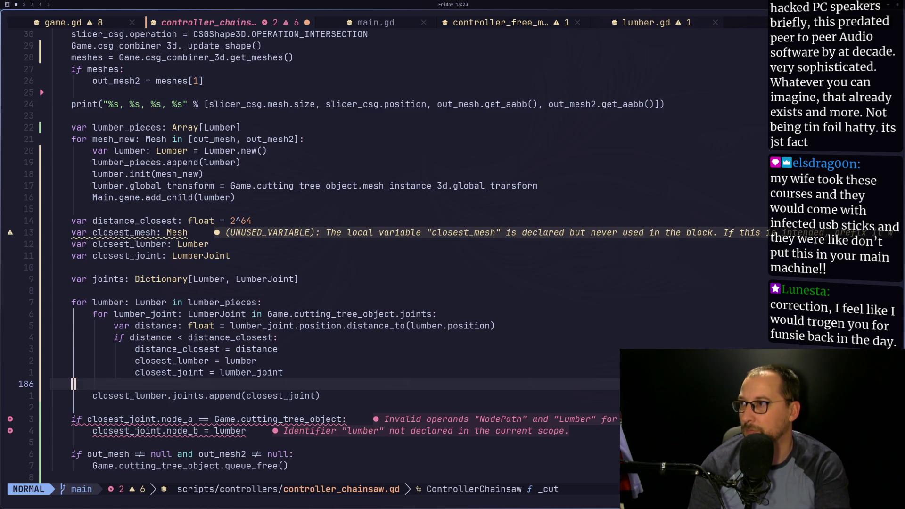
{"action": "key", "text": "S"}
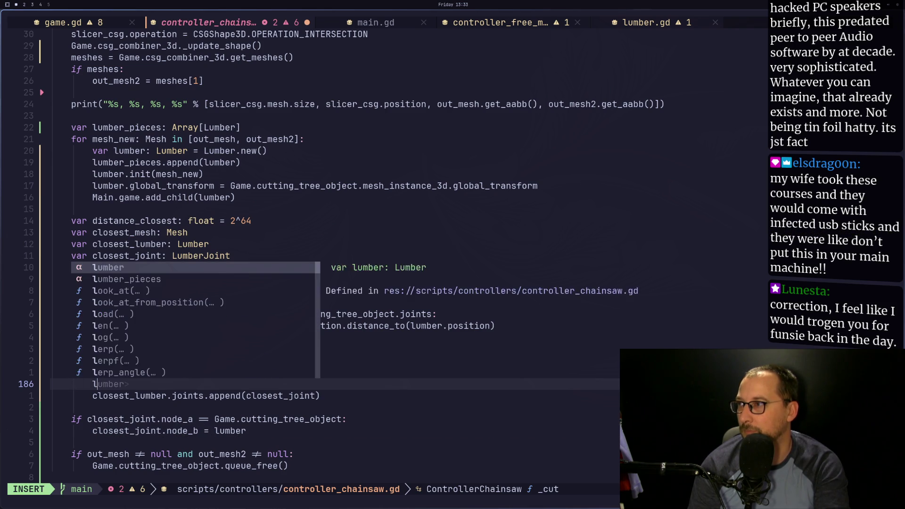
{"action": "type", "text": "joints"}
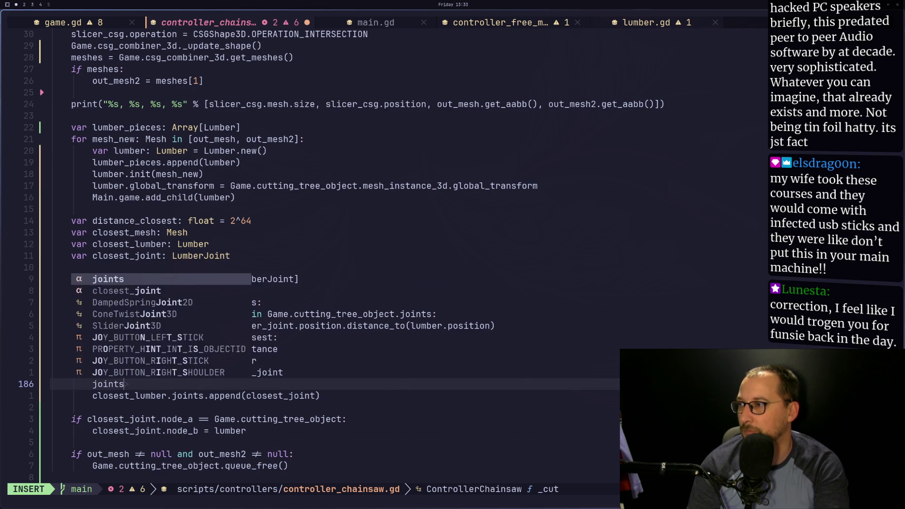
{"action": "type", "text": "[lumber]"}
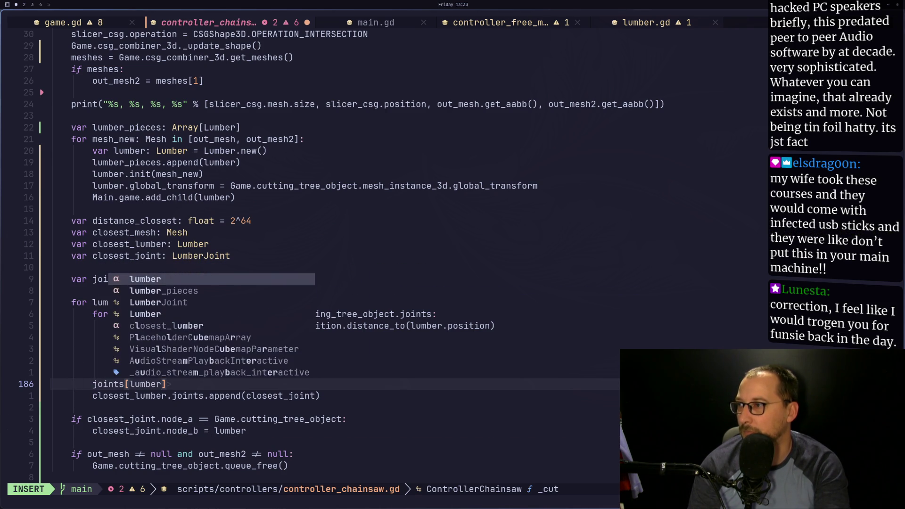
{"action": "type", "text": " = "}
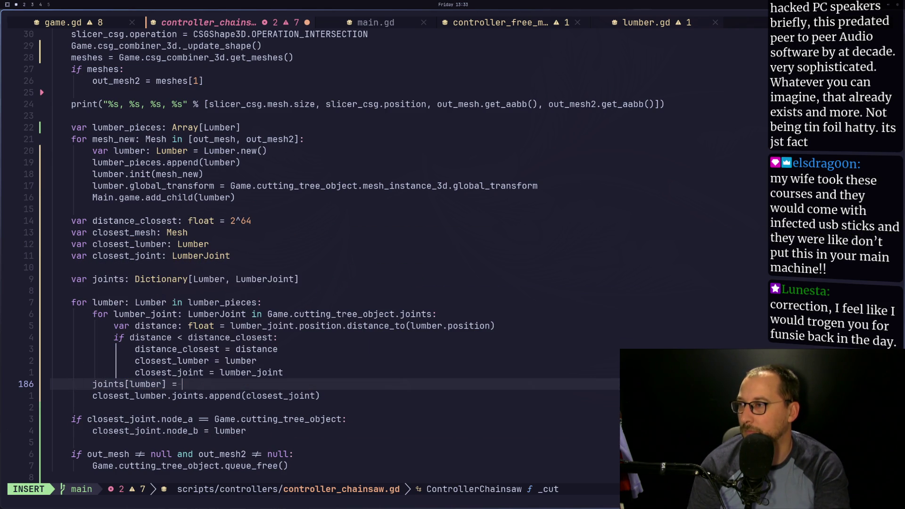
{"action": "type", "text": "closest_"}
{"action": "type", "text": "joint"}
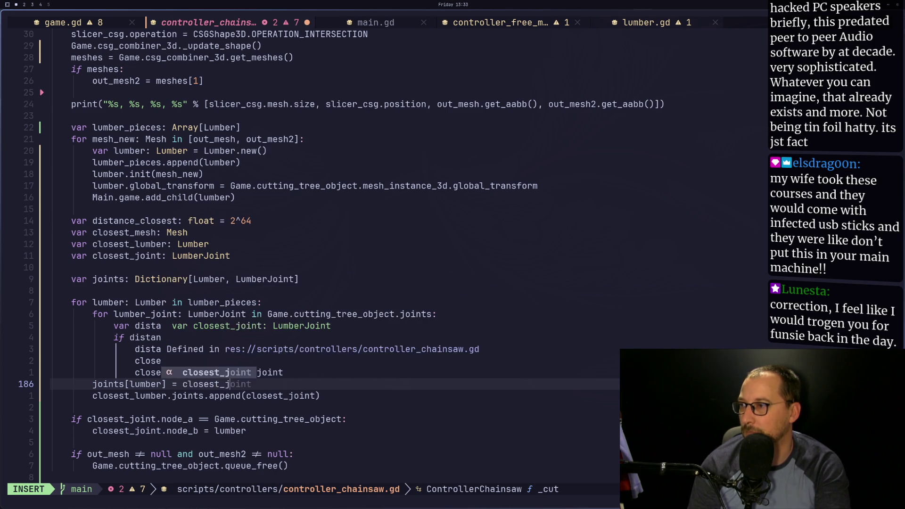
{"action": "key", "text": "Escape"}
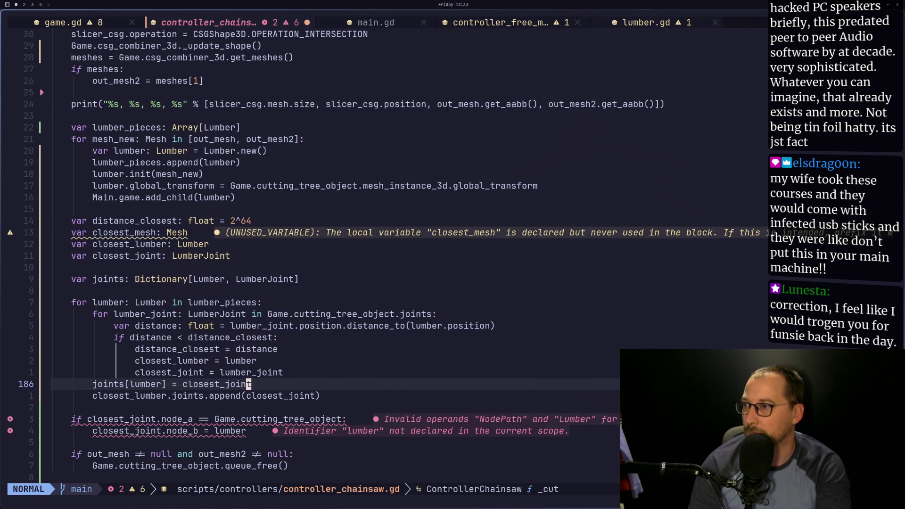
Delete the old closest_lumber.joints.append line and save the script.
{"action": "key", "text": "j"}
{"action": "key", "text": "d"}
{"action": "key", "text": "d"}
{"action": "key", "text": "colon"}
{"action": "type", "text": "w"}
{"action": "key", "text": "Return"}
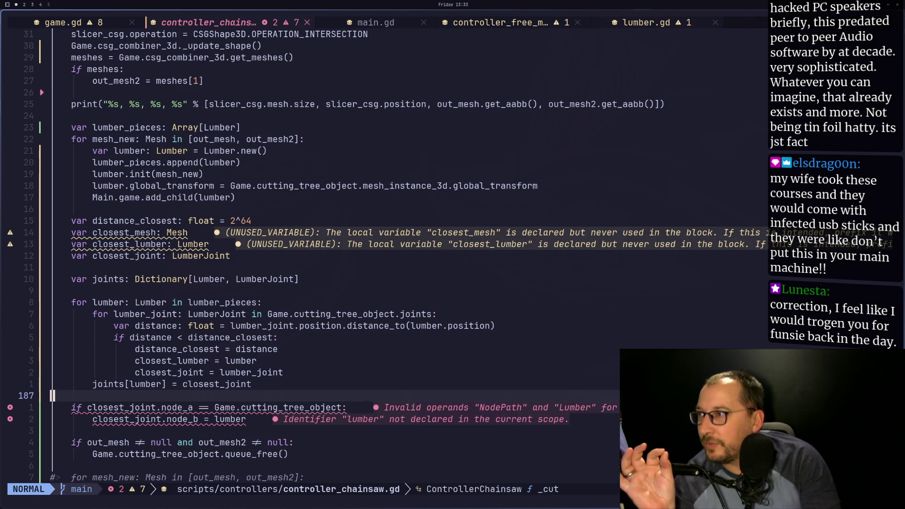
Inspect the inner joints loop over Game.cutting_tree_object.joints and its lumber_joint variable.
{"action": "key", "text": "k"}
{"action": "key", "text": "k"}
{"action": "key", "text": "k"}
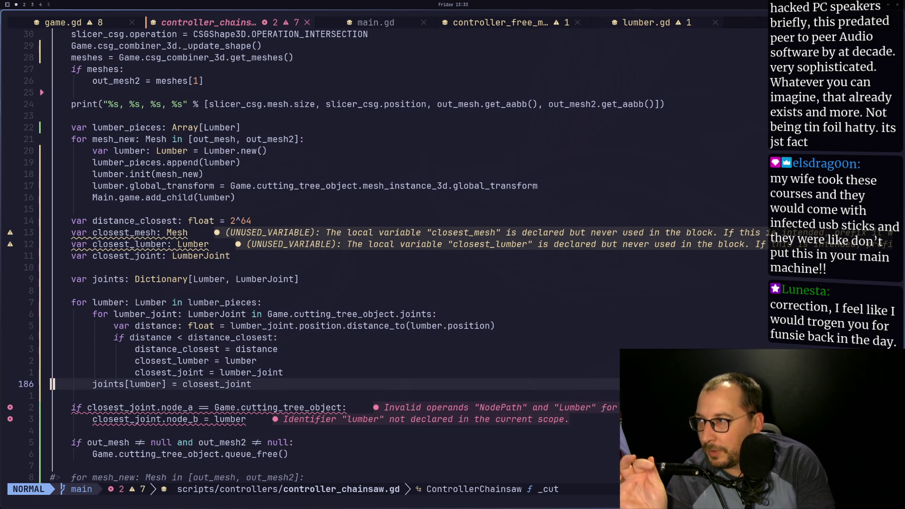
{"action": "key", "text": "w"}
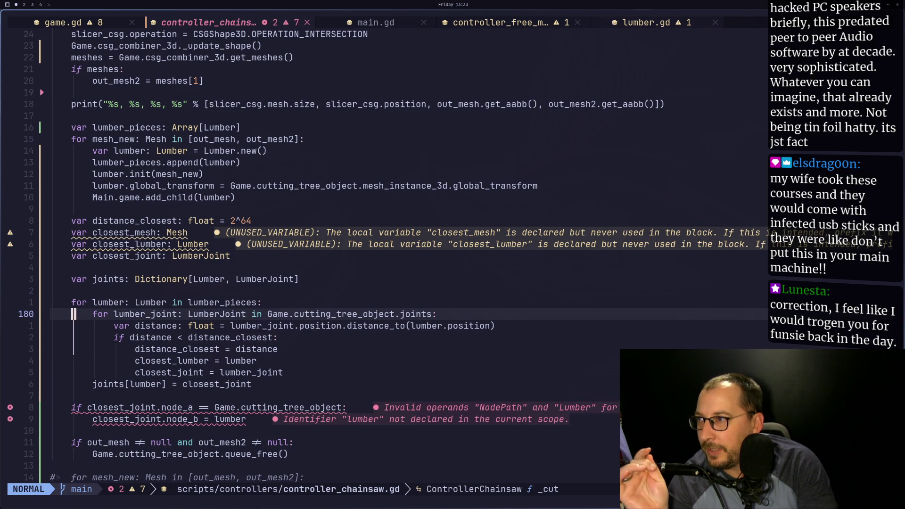
{"action": "key", "text": "w"}
{"action": "key", "text": "e"}
{"action": "key", "text": "e"}
{"action": "key", "text": "e"}
{"action": "key", "text": "e"}
{"action": "key", "text": "e"}
{"action": "key", "text": "e"}
{"action": "key", "text": "l"}
{"action": "key", "text": "l"}
{"action": "key", "text": "h"}
{"action": "key", "text": "h"}
{"action": "key", "text": "h"}
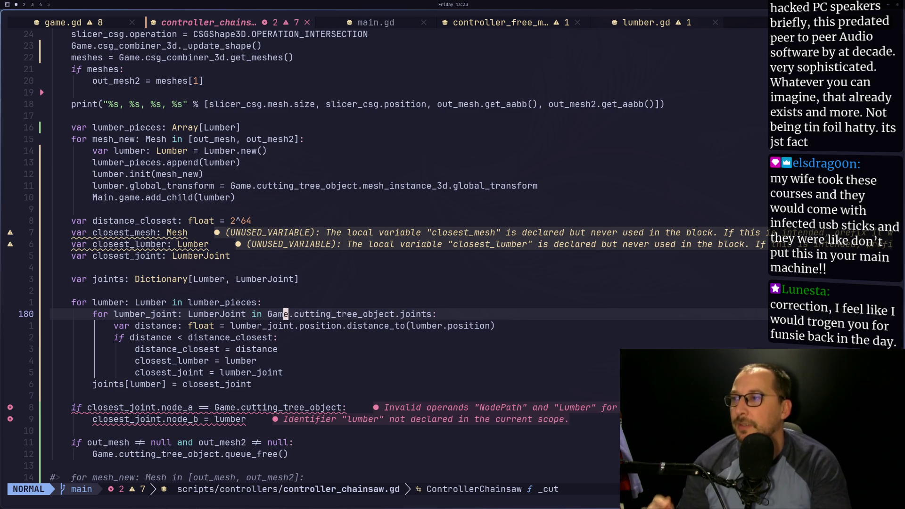
{"action": "key", "text": "b"}
{"action": "key", "text": "b"}
{"action": "key", "text": "b"}
{"action": "key", "text": "0"}
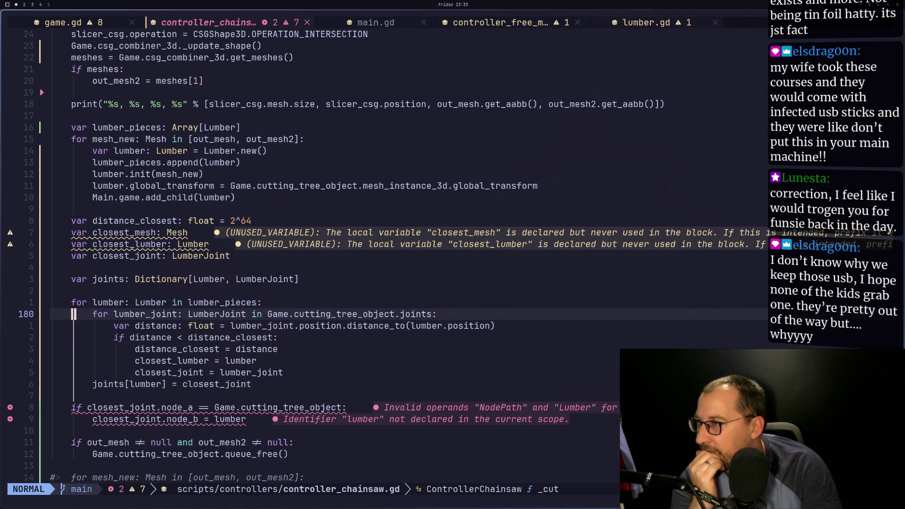
Move the cursor onto the Dictionary type in the joints declaration.
{"action": "key", "text": "w"}
{"action": "key", "text": "k"}
{"action": "key", "text": "k"}
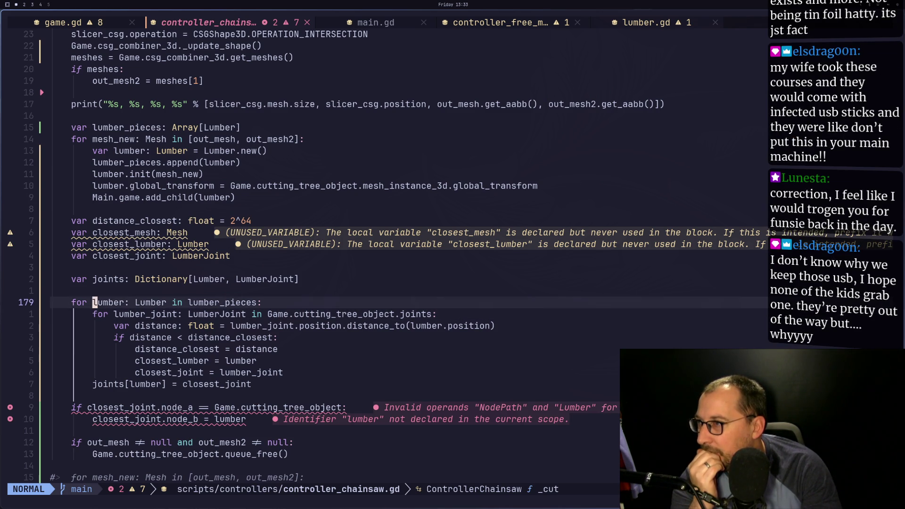
{"action": "key", "text": "k"}
{"action": "key", "text": "w"}
{"action": "key", "text": "l"}
{"action": "key", "text": "f"}
{"action": "key", "text": "i"}
{"action": "key", "text": "semicolon"}
{"action": "key", "text": "semicolon"}
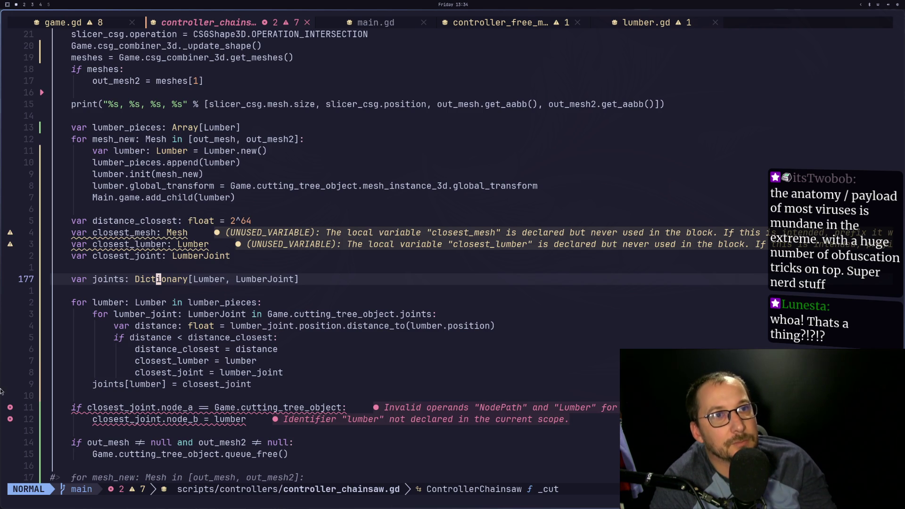
{"action": "key", "text": "super+4"}
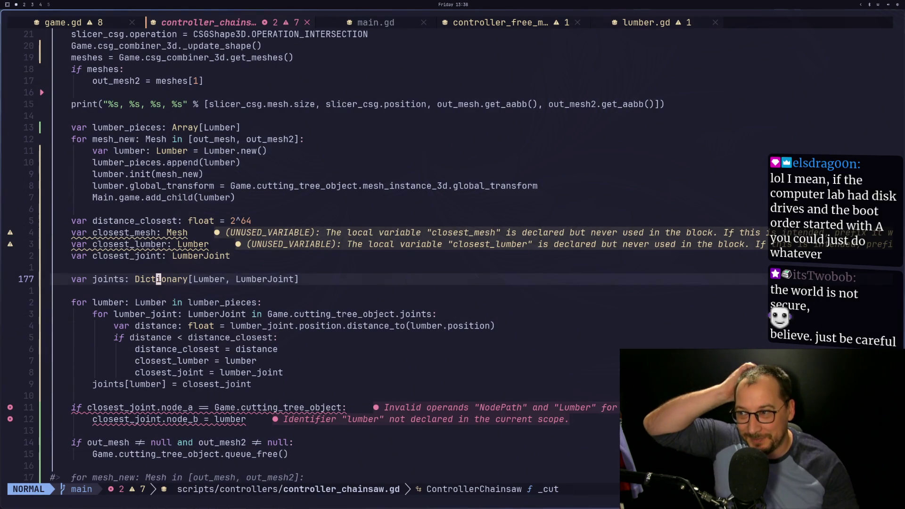
Review the node_a check, closest_joint and distance_closest lines, briefly showing the leader command list.
{"action": "left_click", "coordinate": [360, 407]}
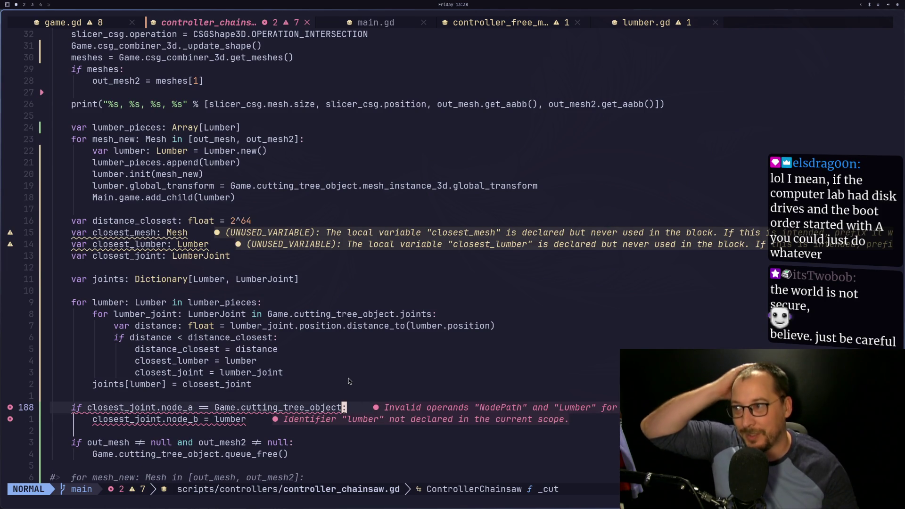
{"action": "key", "text": "k"}
{"action": "key", "text": "k"}
{"action": "key", "text": "k"}
{"action": "key", "text": "k"}
{"action": "key", "text": "k"}
{"action": "key", "text": "k"}
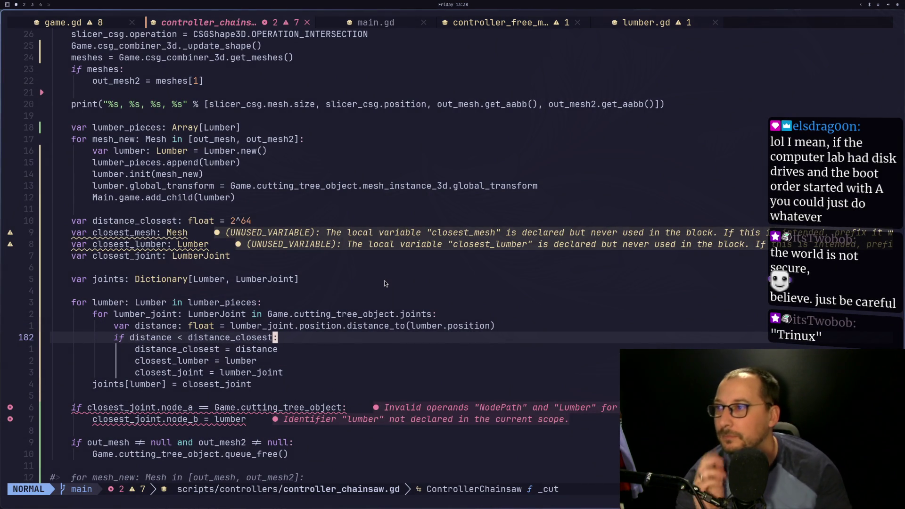
{"action": "left_click", "coordinate": [380, 314]}
{"action": "key", "text": "j"}
{"action": "key", "text": "j"}
{"action": "key", "text": "j"}
{"action": "key", "text": "j"}
{"action": "key", "text": "j"}
{"action": "key", "text": "j"}
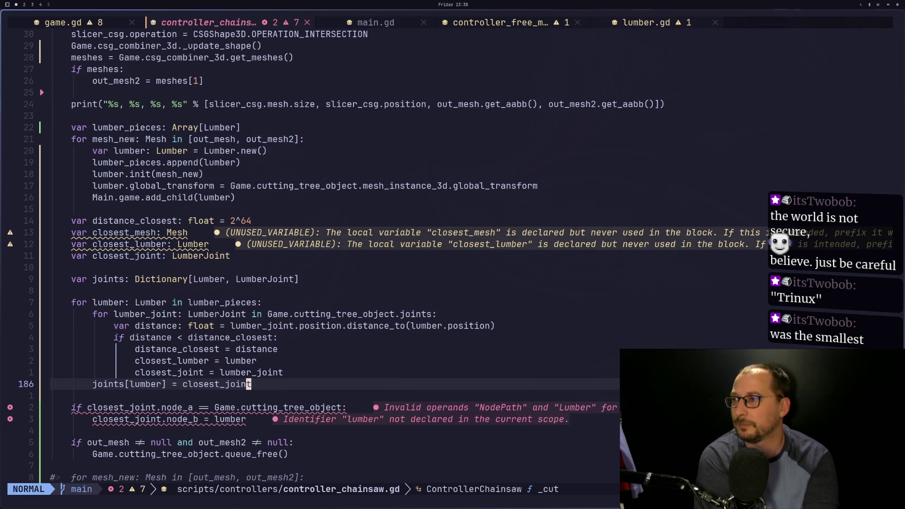
{"action": "key", "text": "k"}
{"action": "key", "text": "k"}
{"action": "key", "text": "k"}
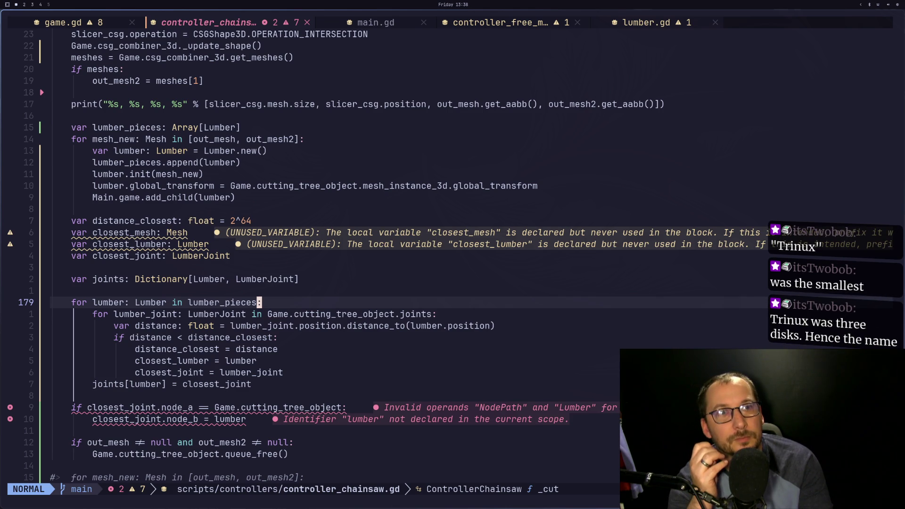
{"action": "key", "text": "space"}
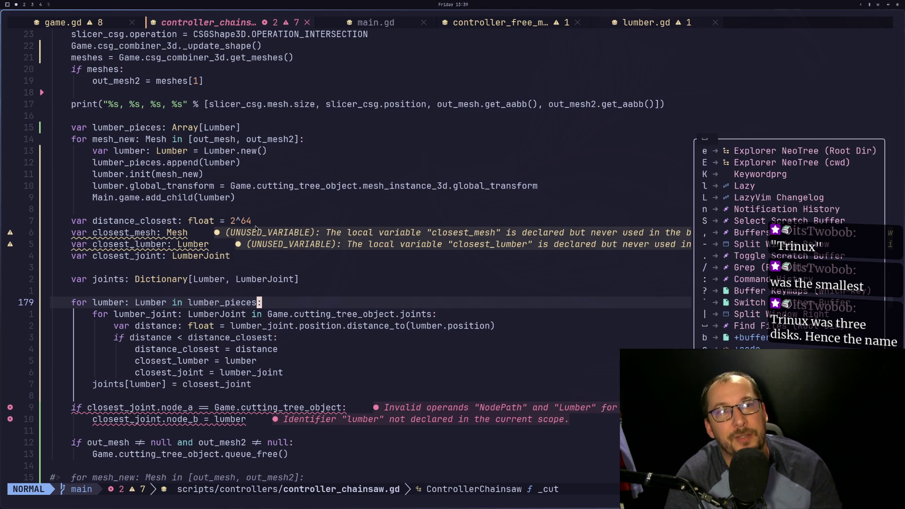
{"action": "left_click", "coordinate": [347, 302]}
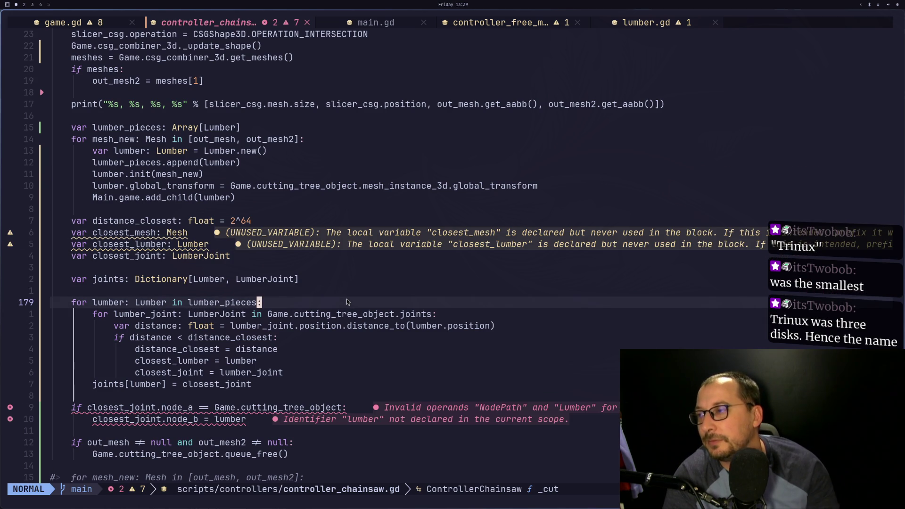
Check the cutting_tree_object reference on line 180, then switch to the sketch and Godot docs workspace.
{"action": "key", "text": "j"}
{"action": "key", "text": "j"}
{"action": "key", "text": "j"}
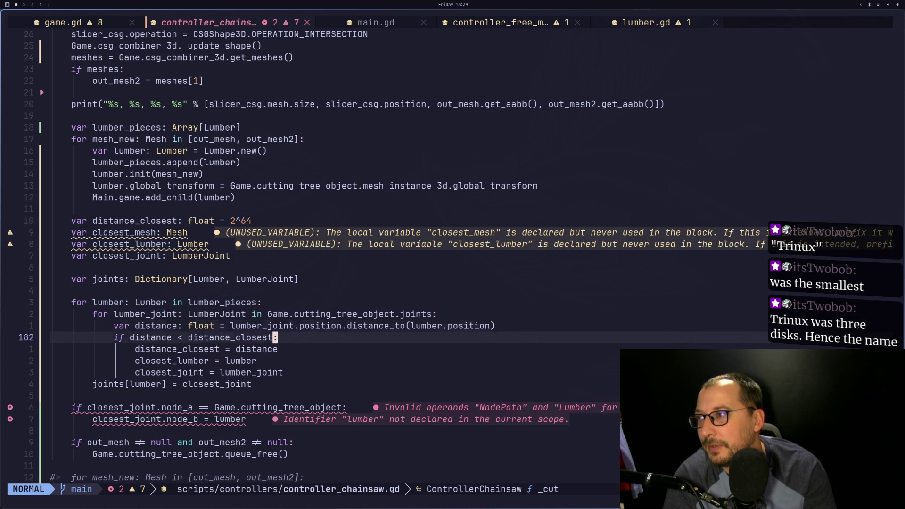
{"action": "key", "text": "k"}
{"action": "key", "text": "k"}
{"action": "key", "text": "k"}
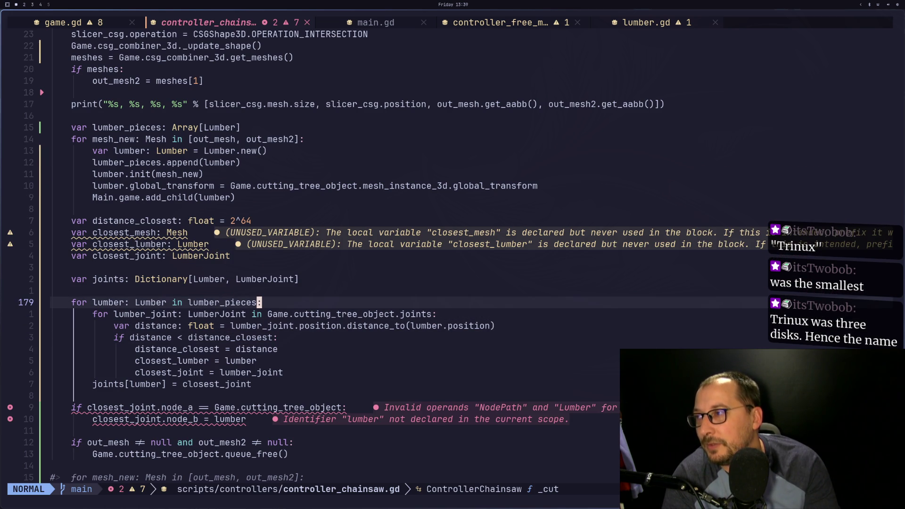
{"action": "left_click", "coordinate": [343, 314]}
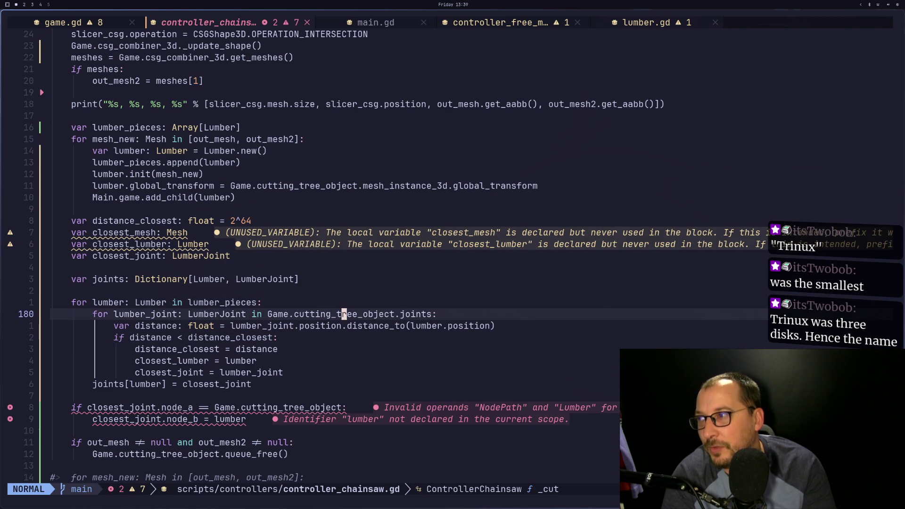
{"action": "left_click", "coordinate": [337, 313]}
{"action": "key", "text": "h"}
{"action": "key", "text": "h"}
{"action": "key", "text": "h"}
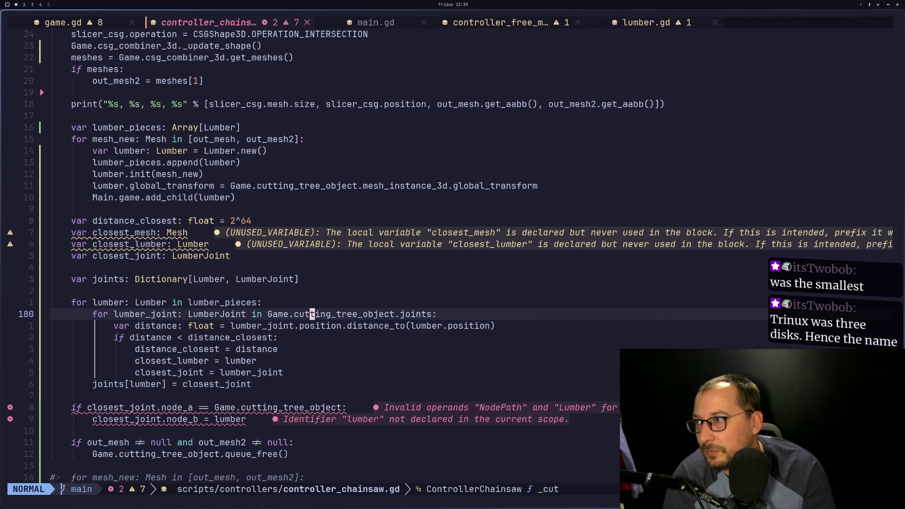
{"action": "key", "text": "j"}
{"action": "key", "text": "j"}
{"action": "key", "text": "j"}
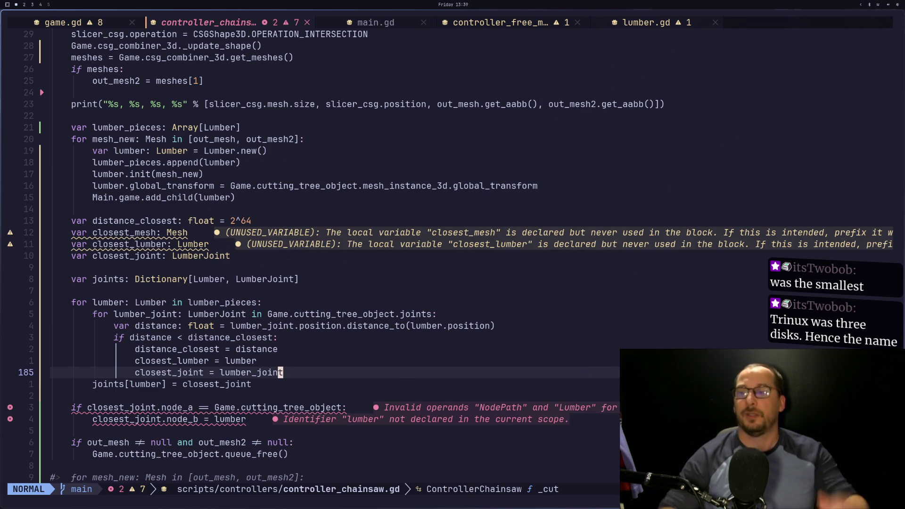
{"action": "key", "text": "super+2"}
{"action": "key", "text": "super+3"}
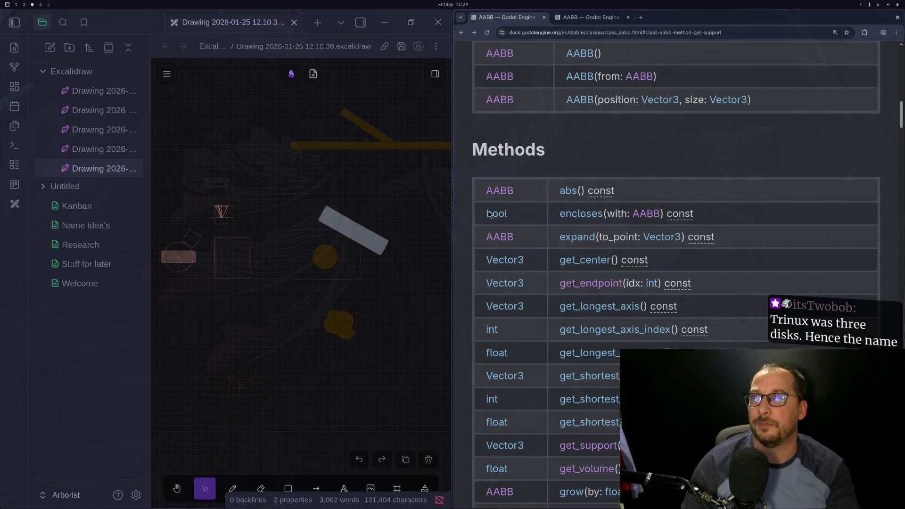
Zoom in on the yellow beams in the Excalidraw sketch.
{"action": "scroll", "coordinate": [352, 217], "scroll_direction": "up", "scroll_amount": 5}
{"action": "scroll", "coordinate": [299, 404], "scroll_direction": "up", "scroll_amount": 5}
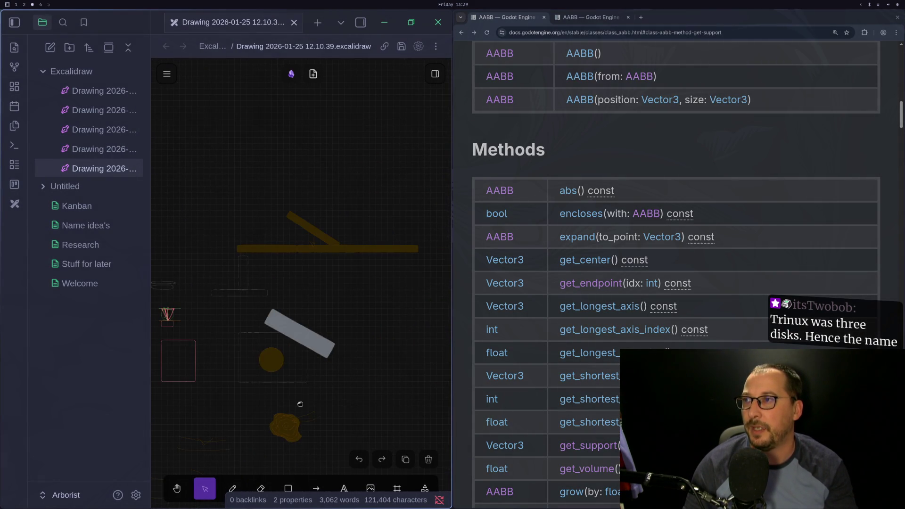
{"action": "left_click_drag", "start_coordinate": [374, 343], "coordinate": [368, 442]}
{"action": "scroll", "coordinate": [369, 443], "scroll_direction": "down", "scroll_amount": 4}
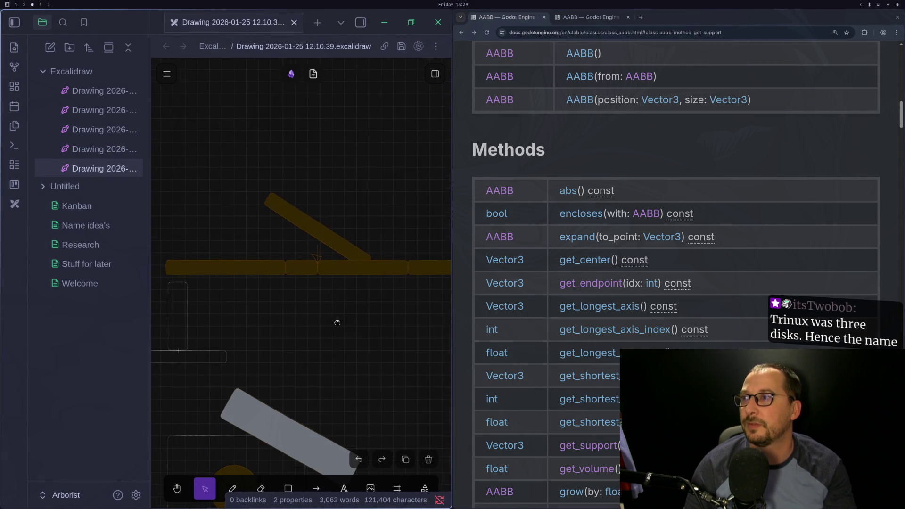
{"action": "scroll", "coordinate": [323, 353], "scroll_direction": "up", "scroll_amount": 3}
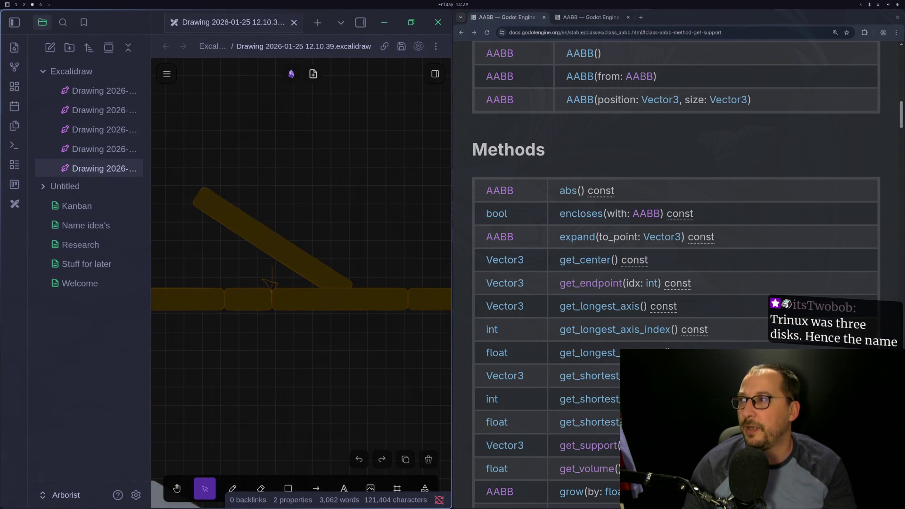
{"action": "scroll", "coordinate": [324, 355], "scroll_direction": "up", "scroll_amount": 3}
Maximise the sketch window and draw a small blue pencil mark at a beam joint.
{"action": "left_click", "coordinate": [233, 487]}
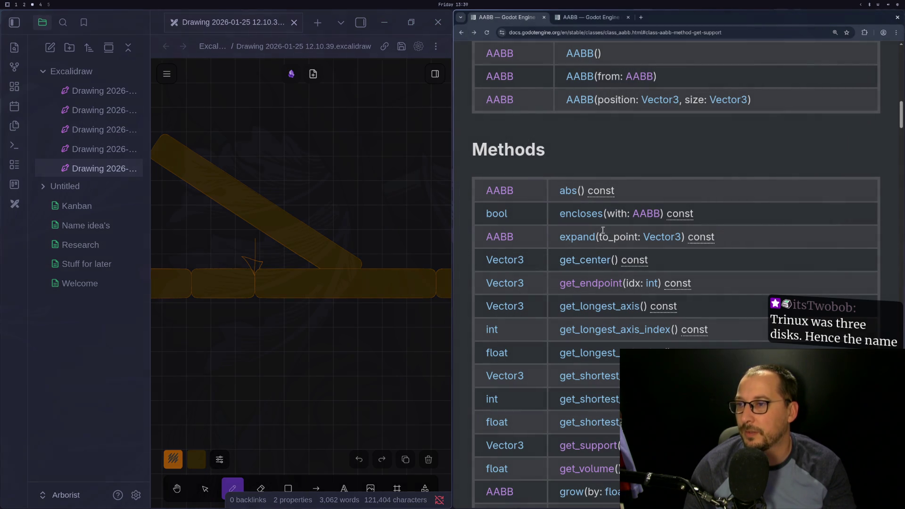
{"action": "key", "text": "super+f"}
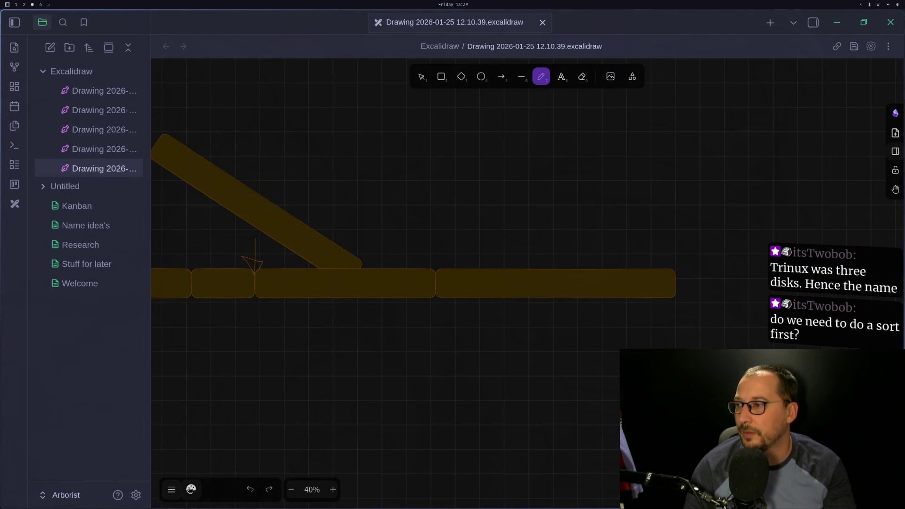
{"action": "left_click", "coordinate": [191, 488]}
{"action": "left_click", "coordinate": [223, 258]}
{"action": "left_click_drag", "start_coordinate": [340, 257], "coordinate": [341, 273]}
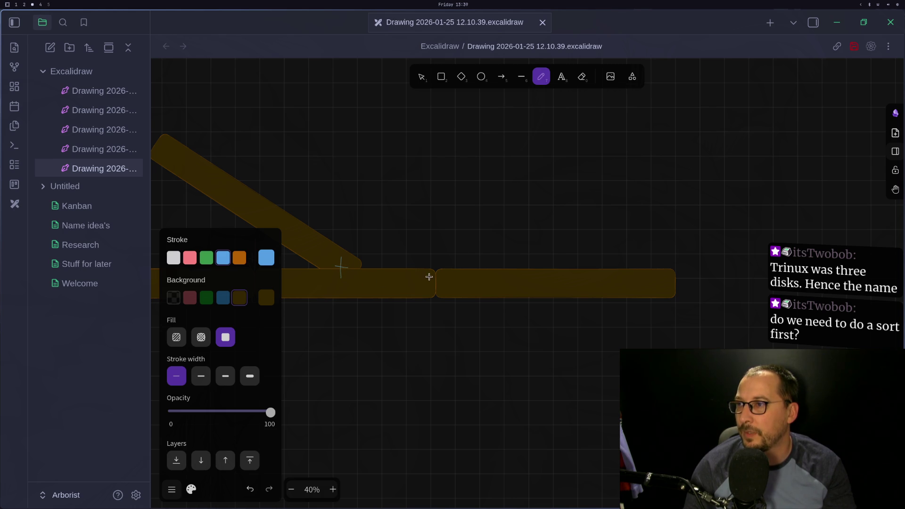
Pan the sketch right to reveal hidden shapes, then return to the chainsaw script.
{"action": "left_click_drag", "start_coordinate": [398, 292], "coordinate": [497, 290]}
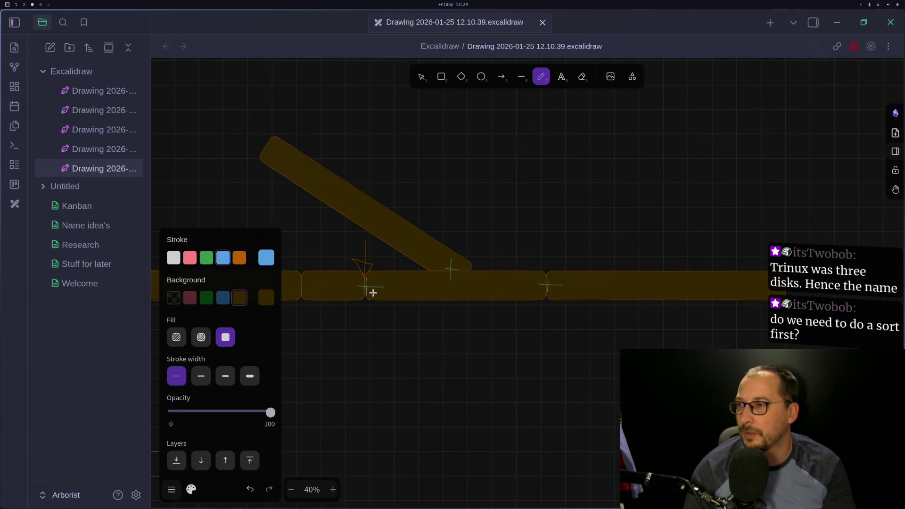
{"action": "key", "text": "super+2"}
{"action": "key", "text": "super+1"}
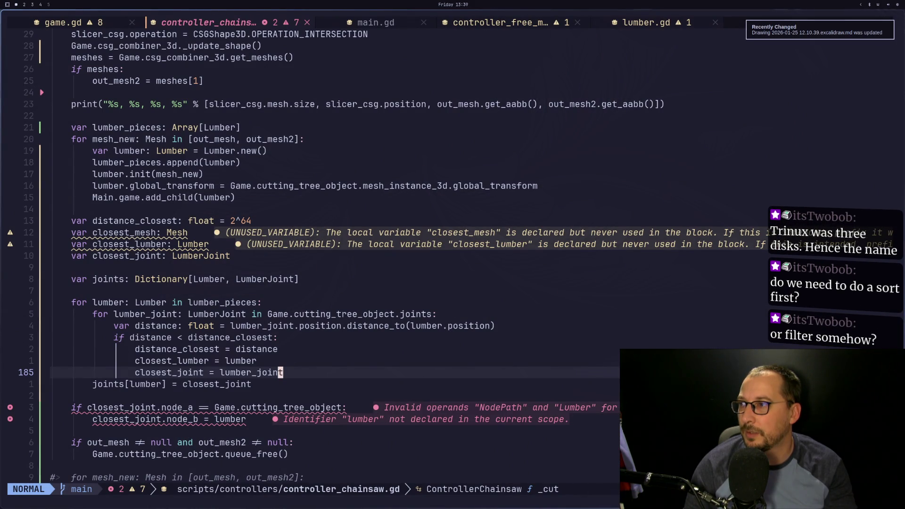
Visually select Game.cutting_tree_object.joints on the inner loop line, then switch to the Excalidraw sketch.
{"action": "key", "text": "k"}
{"action": "key", "text": "k"}
{"action": "key", "text": "k"}
{"action": "key", "text": "b"}
{"action": "key", "text": "b"}
{"action": "key", "text": "b"}
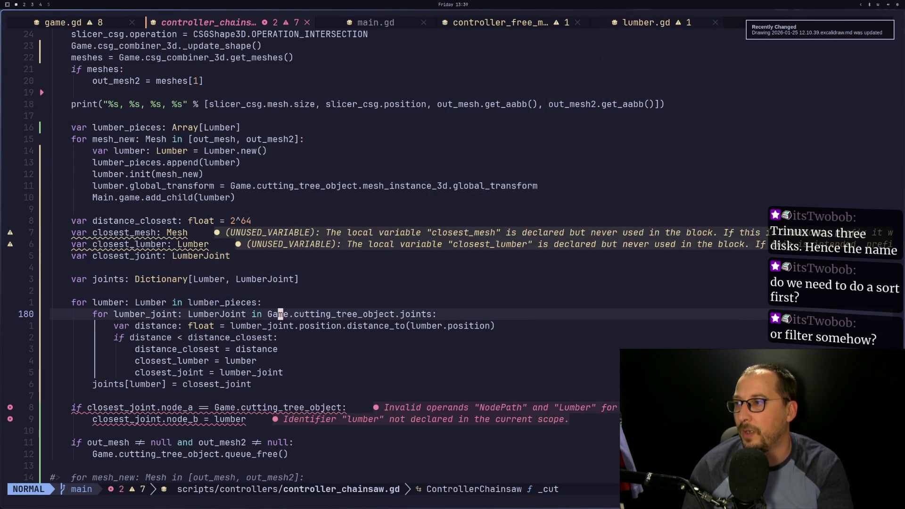
{"action": "key", "text": "v"}
{"action": "key", "text": "l"}
{"action": "key", "text": "l"}
{"action": "key", "text": "l"}
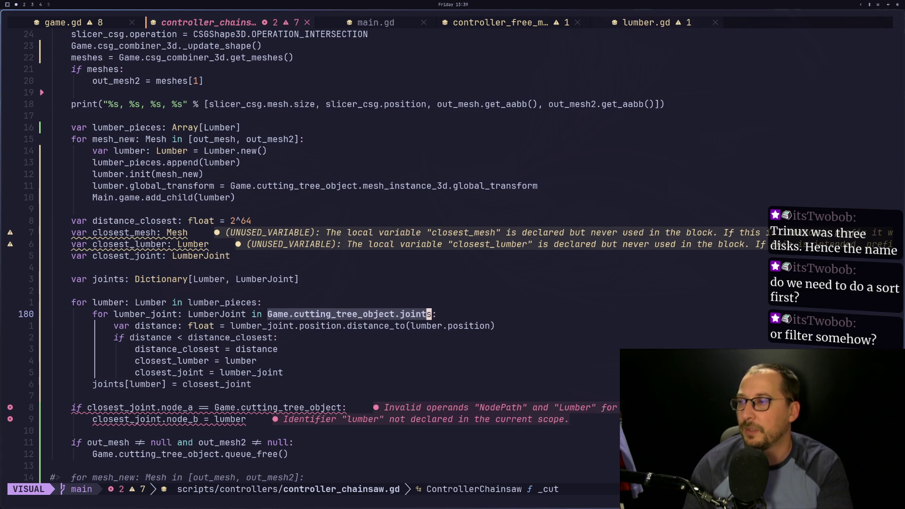
{"action": "key", "text": "super+2"}
{"action": "key", "text": "super+3"}
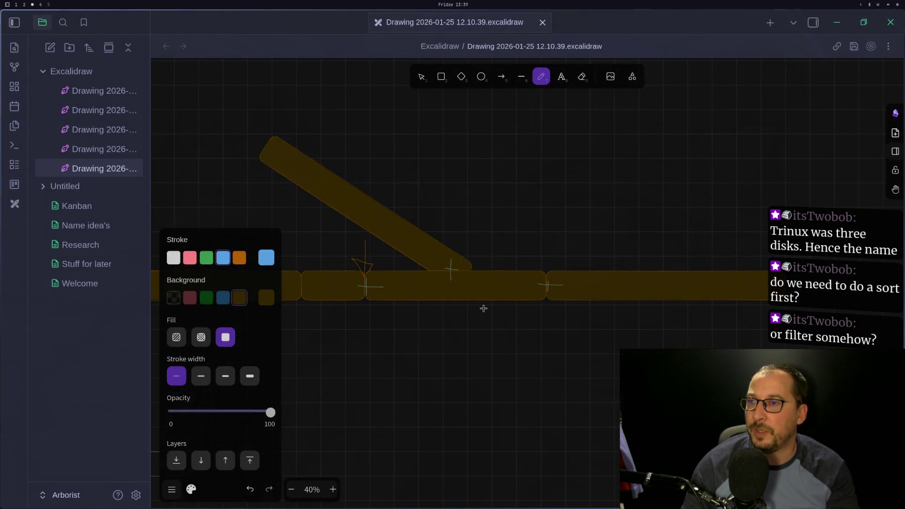
Circle the branch-trunk joint and the next trunk joint in blue pencil.
{"action": "left_click_drag", "start_coordinate": [468, 239], "coordinate": [465, 246]}
{"action": "left_click_drag", "start_coordinate": [537, 269], "coordinate": [544, 272]}
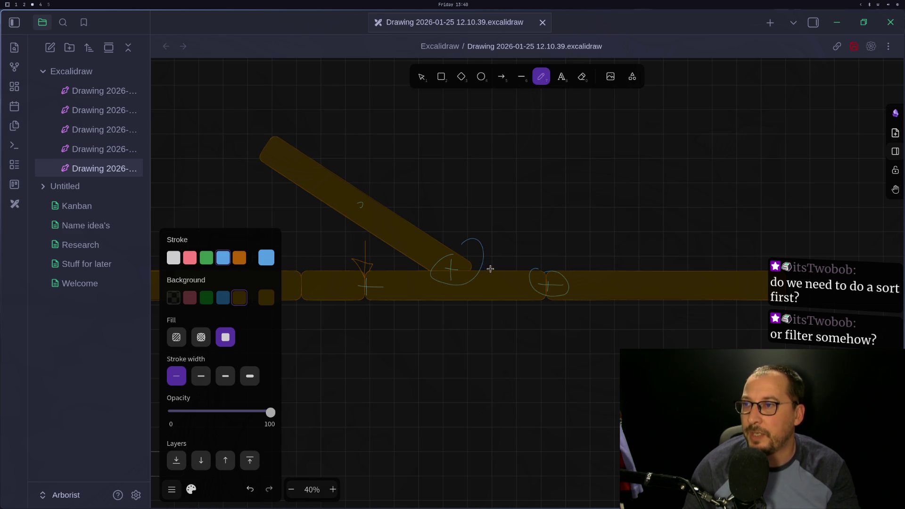
{"action": "scroll", "coordinate": [456, 289], "scroll_direction": "left", "scroll_amount": 5}
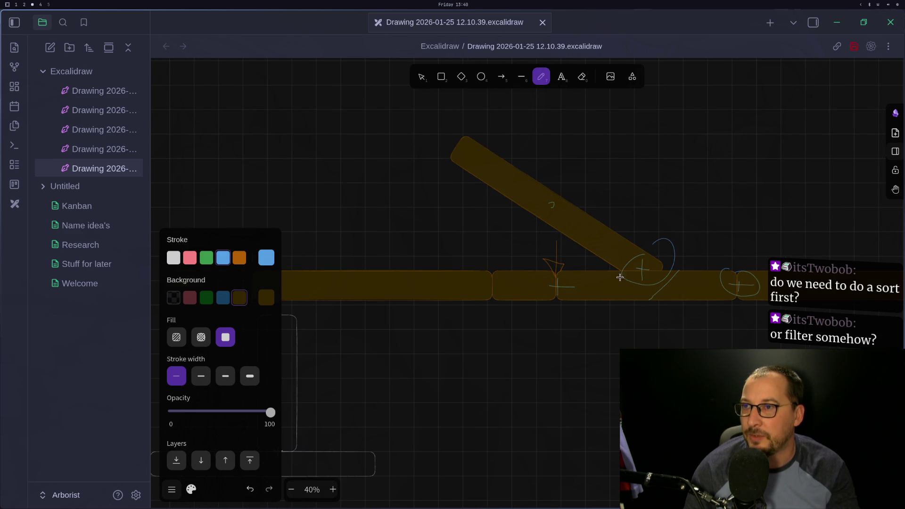
{"action": "scroll", "coordinate": [708, 319], "scroll_direction": "right", "scroll_amount": 3}
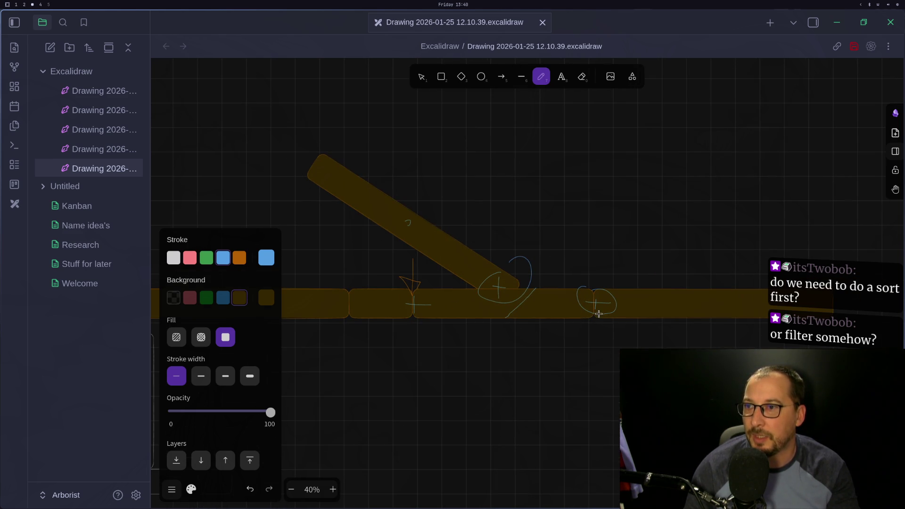
{"action": "scroll", "coordinate": [598, 314], "scroll_direction": "up", "scroll_amount": 5}
{"action": "scroll", "coordinate": [460, 198], "scroll_direction": "up", "scroll_amount": 1}
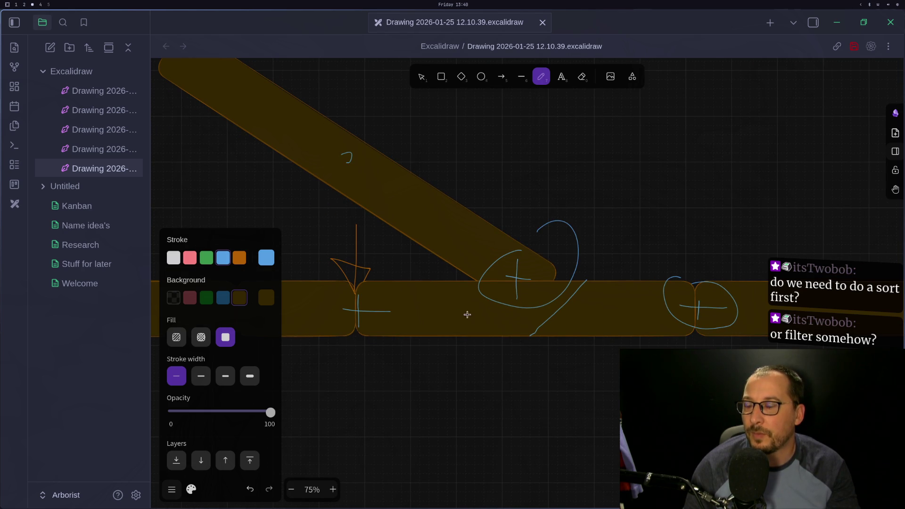
{"action": "scroll", "coordinate": [599, 363], "scroll_direction": "down", "scroll_amount": 5}
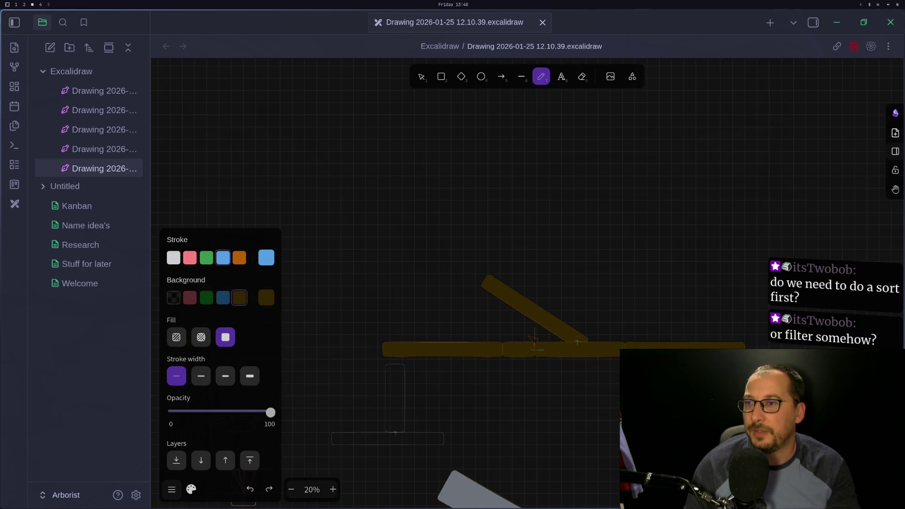
{"action": "scroll", "coordinate": [585, 323], "scroll_direction": "left", "scroll_amount": 3}
{"action": "scroll", "coordinate": [639, 328], "scroll_direction": "right", "scroll_amount": 5}
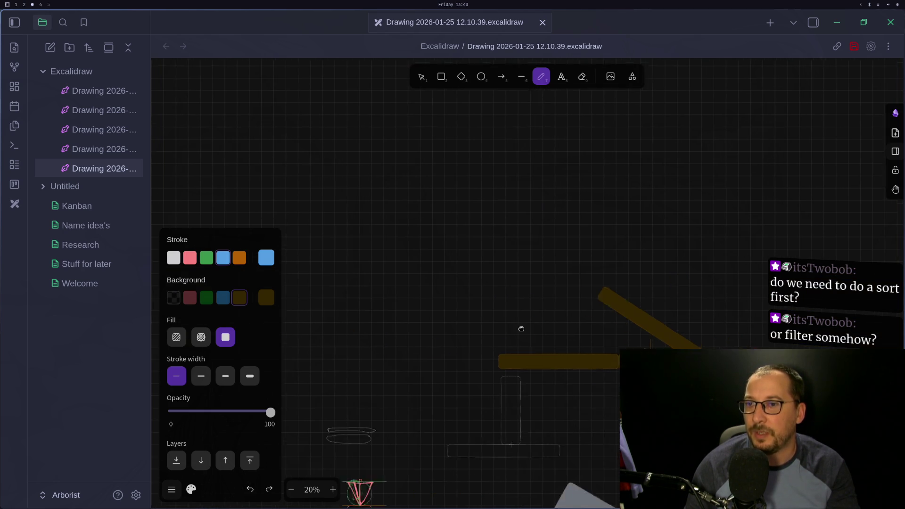
Remove the leftover blue marks and select the trunk section right of the branch.
{"action": "left_click", "coordinate": [422, 75]}
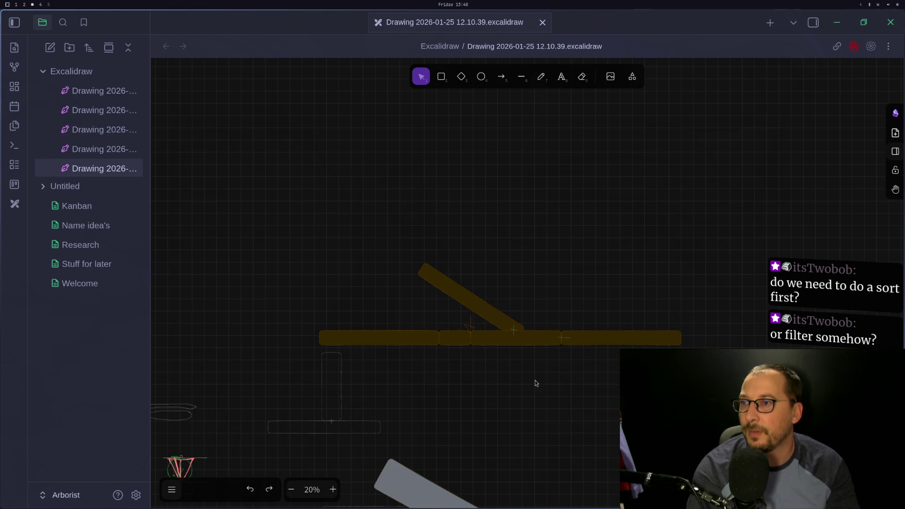
{"action": "scroll", "coordinate": [559, 377], "scroll_direction": "up", "scroll_amount": 1}
{"action": "left_click", "coordinate": [558, 323]}
{"action": "key", "text": "Escape"}
{"action": "left_click", "coordinate": [492, 306]}
{"action": "key", "text": "Escape"}
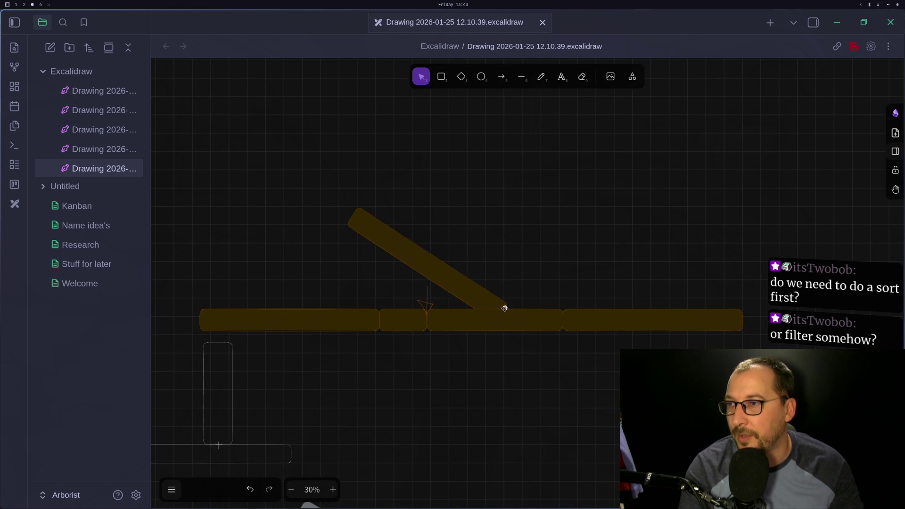
{"action": "left_click", "coordinate": [558, 320]}
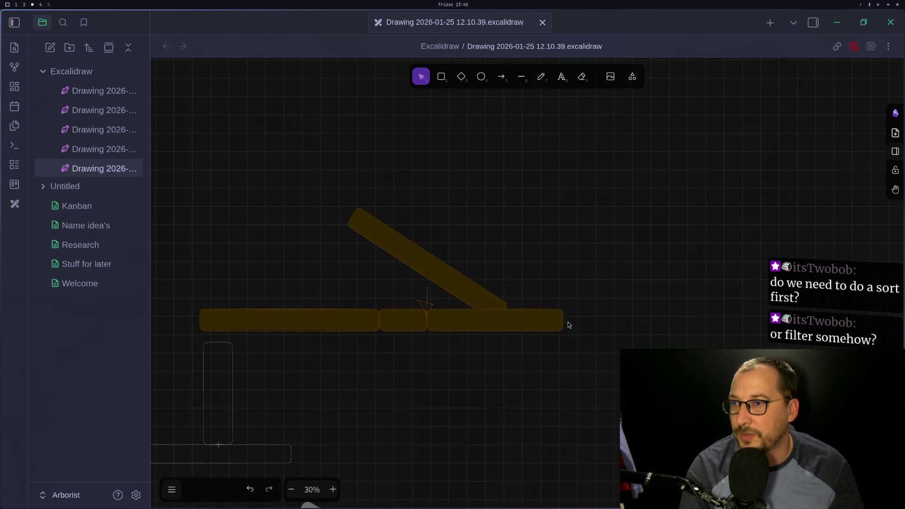
Stretch the right trunk section further right, draw a blue diagonal cut line, then return to Neovim.
{"action": "left_click_drag", "start_coordinate": [564, 320], "coordinate": [716, 326]}
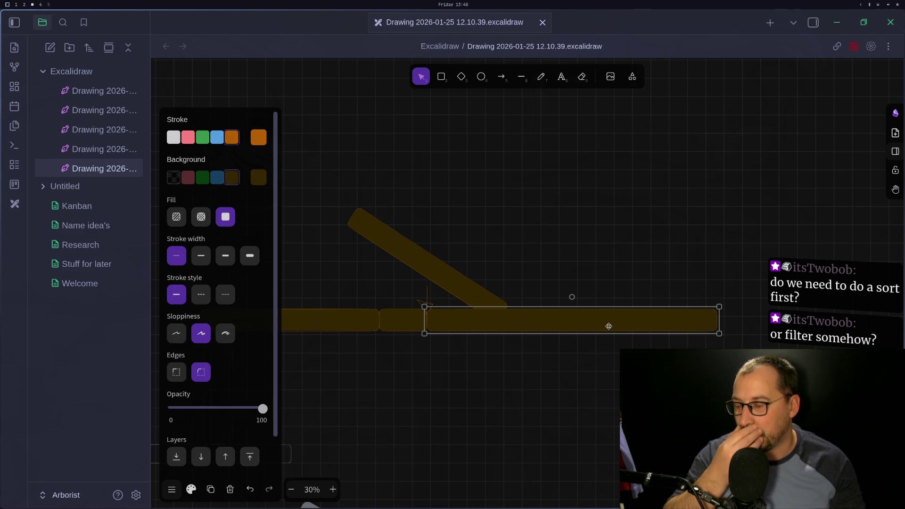
{"action": "scroll", "coordinate": [616, 333], "scroll_direction": "up", "scroll_amount": 2, "text": "ctrl"}
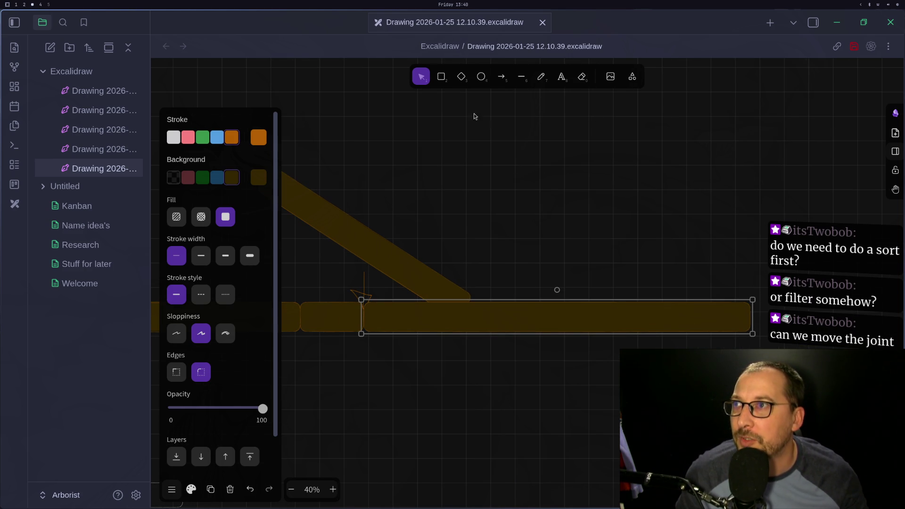
{"action": "left_click", "coordinate": [541, 76]}
{"action": "left_click_drag", "start_coordinate": [521, 281], "coordinate": [444, 368]}
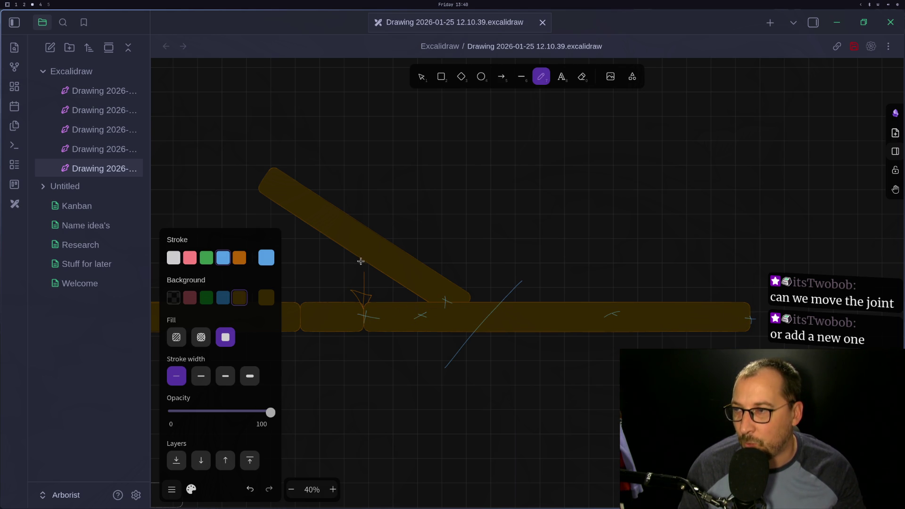
{"action": "key", "text": "super+1"}
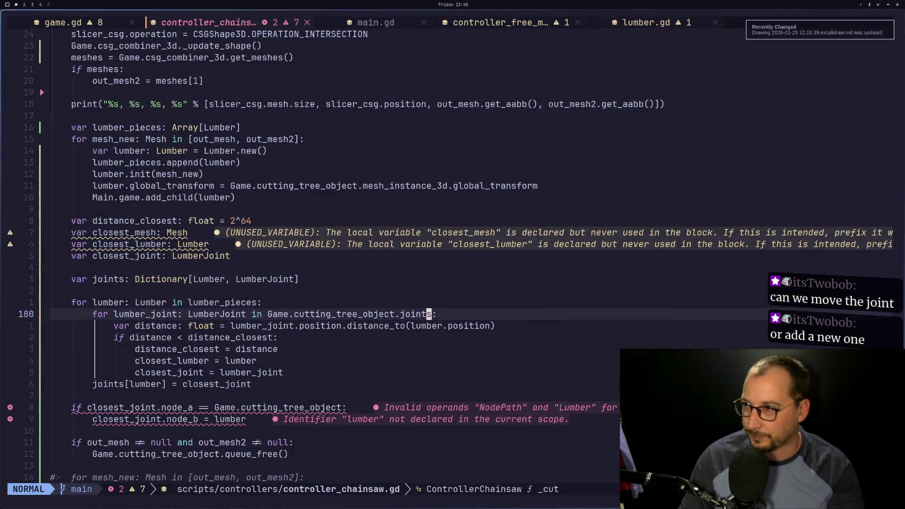
Swap the for-loops so the joints loop is outer and the lumber loop is indented beneath it.
{"action": "key", "text": "j"}
{"action": "key", "text": "k"}
{"action": "key", "text": "k"}
{"action": "key", "text": "j"}
{"action": "key", "text": "k"}
{"action": "key", "text": "d"}
{"action": "key", "text": "d"}
{"action": "key", "text": "p"}
{"action": "key", "text": "k"}
{"action": "key", "text": "w"}
{"action": "key", "text": "less"}
{"action": "key", "text": "less"}
{"action": "key", "text": "j"}
{"action": "key", "text": "greater"}
{"action": "key", "text": "greater"}
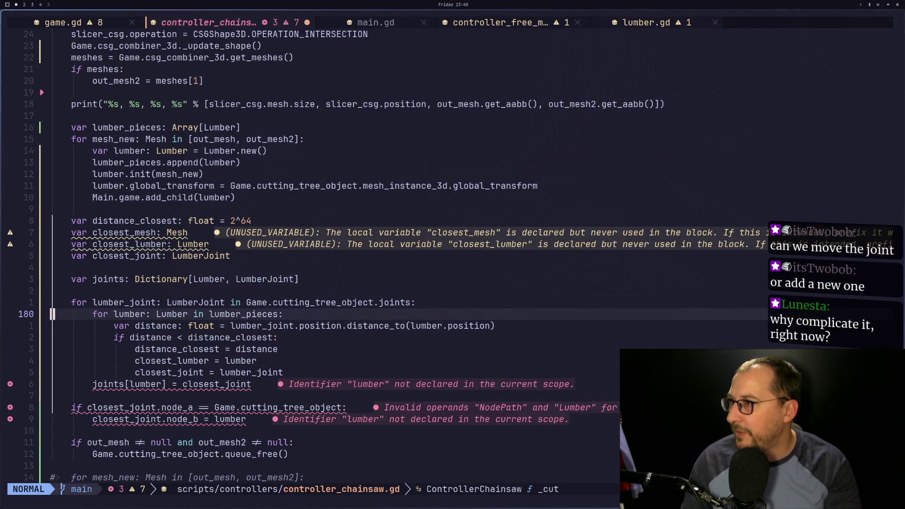
Remove Lumber as the key type in the joints Dictionary declaration and re-add it as the value.
{"action": "key", "text": "k"}
{"action": "key", "text": "k"}
{"action": "key", "text": "k"}
{"action": "key", "text": "w"}
{"action": "key", "text": "w"}
{"action": "key", "text": "f"}
{"action": "key", "text": "L"}
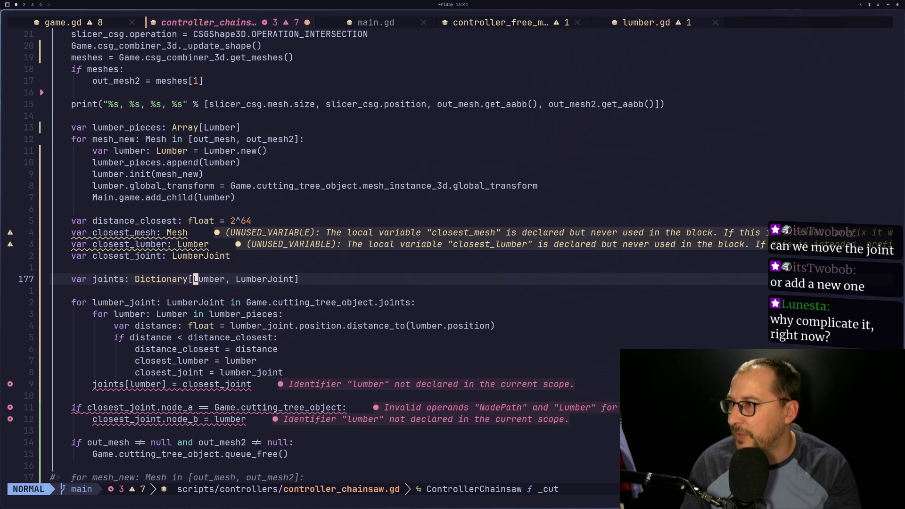
{"action": "key", "text": "c"}
{"action": "key", "text": "i"}
{"action": "key", "text": "w"}
{"action": "key", "text": "Delete"}
{"action": "key", "text": "Delete"}
{"action": "key", "text": "Escape"}
{"action": "type", "text": "lfnea,"}
{"action": "key", "text": "Right"}
{"action": "type", "text": "Lumber"}
{"action": "key", "text": "Escape"}
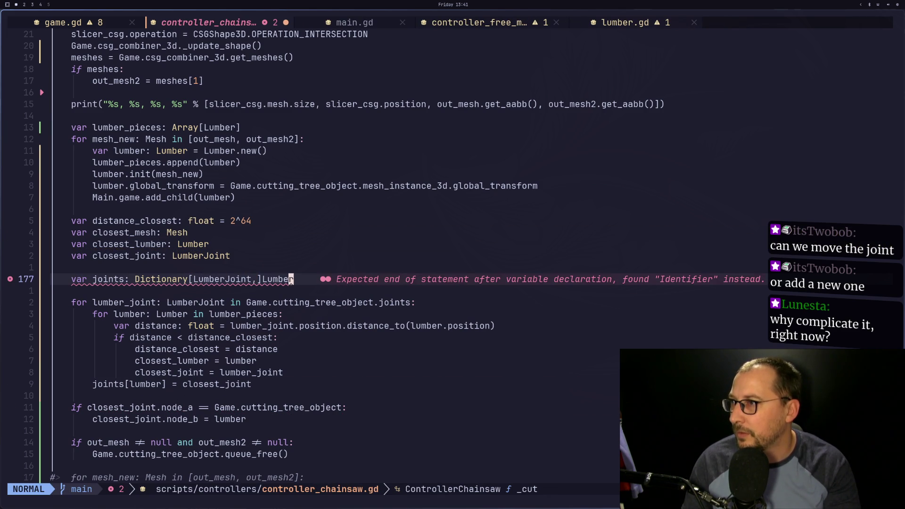
Correct the declaration to Dictionary[LumberJoint, Lumber] with a space after the comma, and save.
{"action": "key", "text": "s"}
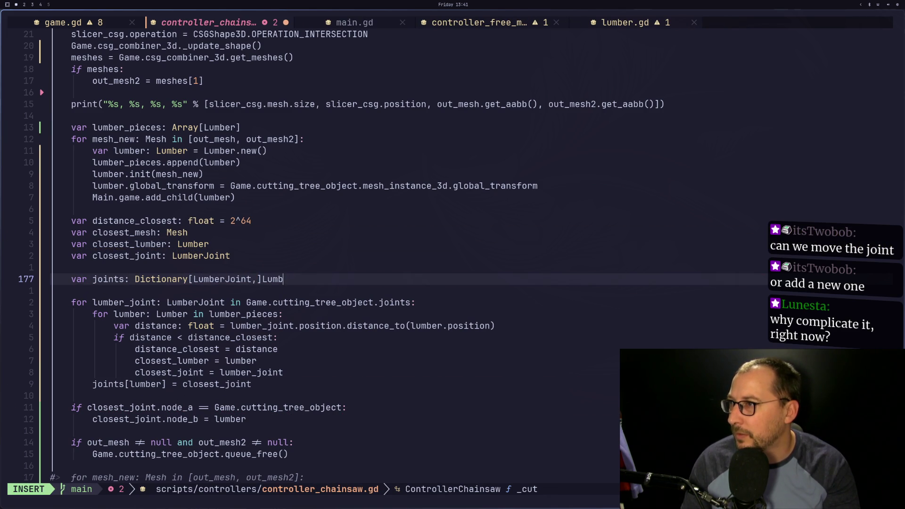
{"action": "key", "text": "BackSpace"}
{"action": "key", "text": "Left"}
{"action": "type", "text": "Lumber"}
{"action": "key", "text": "Escape"}
{"action": "key", "text": "h"}
{"action": "key", "text": "h"}
{"action": "key", "text": "h"}
{"action": "key", "text": "h"}
{"action": "key", "text": "i"}
{"action": "key", "text": "Escape"}
{"action": "type", "text": ":w"}
{"action": "key", "text": "Return"}
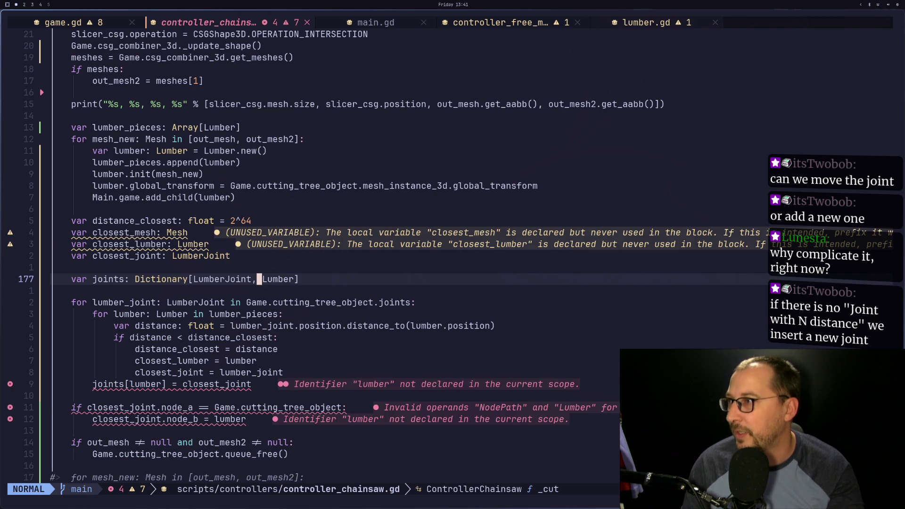
Change the joints assignment's dictionary key to a closest_joint name (typed as closest_jount).
{"action": "key", "text": "j"}
{"action": "key", "text": "j"}
{"action": "key", "text": "j"}
{"action": "key", "text": "j"}
{"action": "key", "text": "b"}
{"action": "key", "text": "b"}
{"action": "key", "text": "b"}
{"action": "type", "text": "l"}
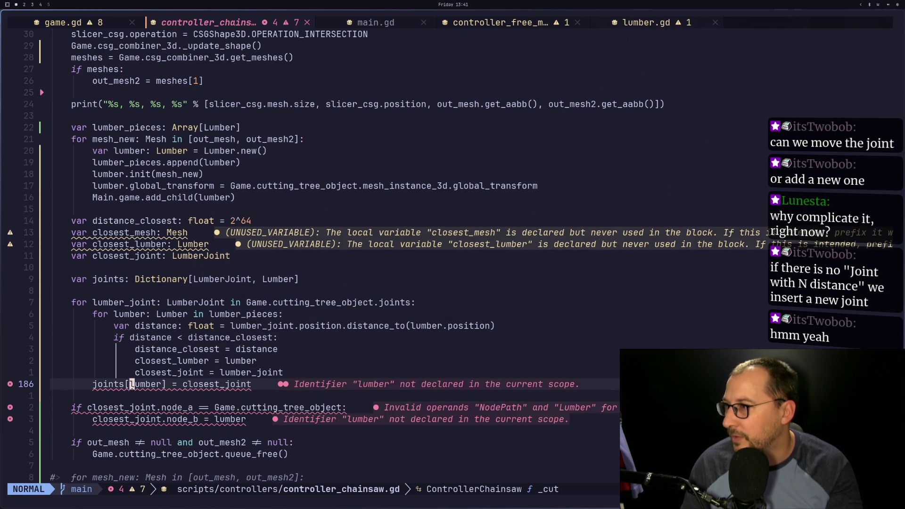
{"action": "type", "text": "ciwcloset"}
{"action": "key", "text": "BackSpace"}
{"action": "type", "text": "st_koi"}
{"action": "key", "text": "BackSpace"}
{"action": "key", "text": "BackSpace"}
{"action": "key", "text": "BackSpace"}
{"action": "type", "text": "jount"}
{"action": "key", "text": "Escape"}
Delete the lines above the assignment and save the script with :w.
{"action": "key", "text": "k"}
{"action": "key", "text": "k"}
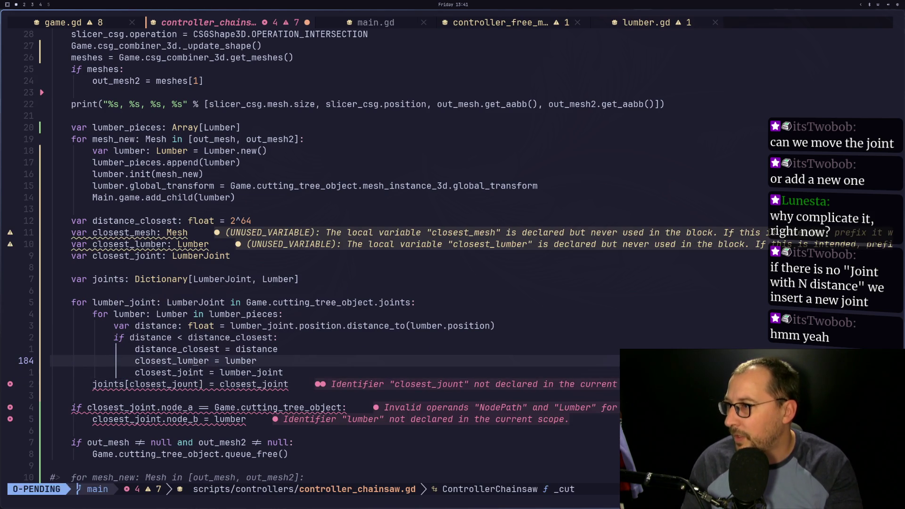
{"action": "type", "text": "djsi"}
{"action": "key", "text": "Escape"}
{"action": "type", "text": ":w"}
{"action": "key", "text": "Return"}
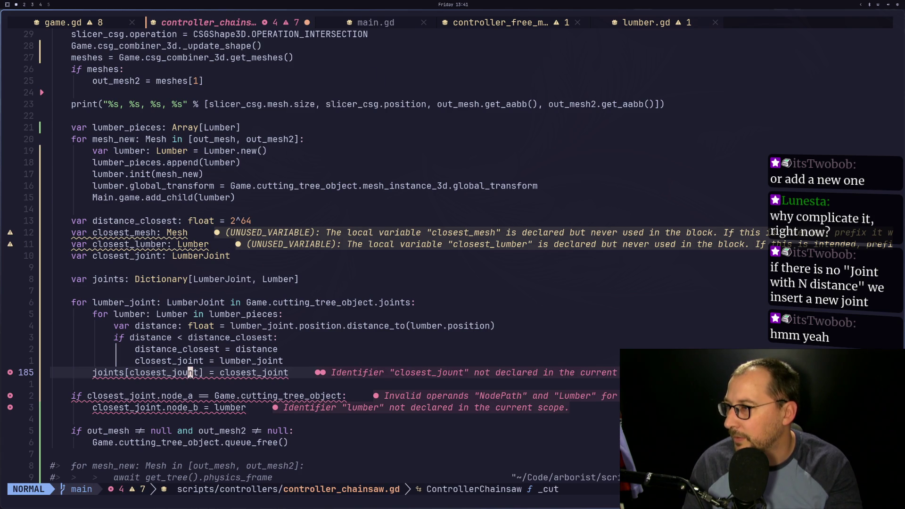
Undo the deletion, correct the key to closest_joint and assign closest_lumber as its value.
{"action": "key", "text": "u"}
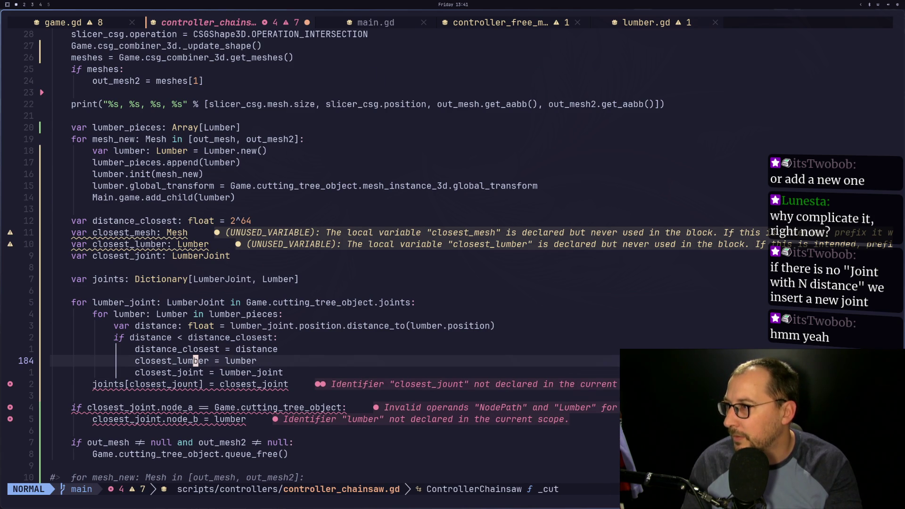
{"action": "key", "text": "j"}
{"action": "key", "text": "j"}
{"action": "key", "text": "h"}
{"action": "key", "text": "h"}
{"action": "type", "text": "st_joi"}
{"action": "key", "text": "Escape"}
{"action": "key", "text": "$"}
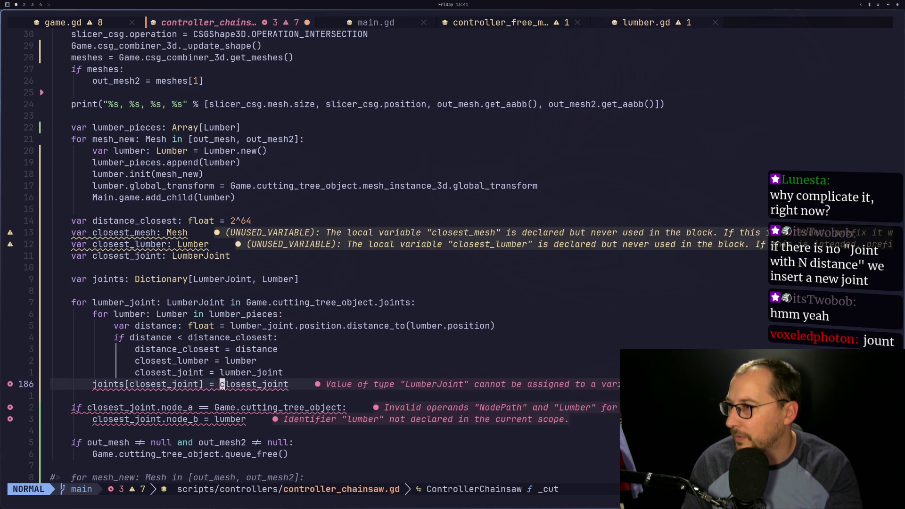
{"action": "key", "text": "A"}
{"action": "key", "text": "BackSpace"}
{"action": "key", "text": "BackSpace"}
{"action": "key", "text": "BackSpace"}
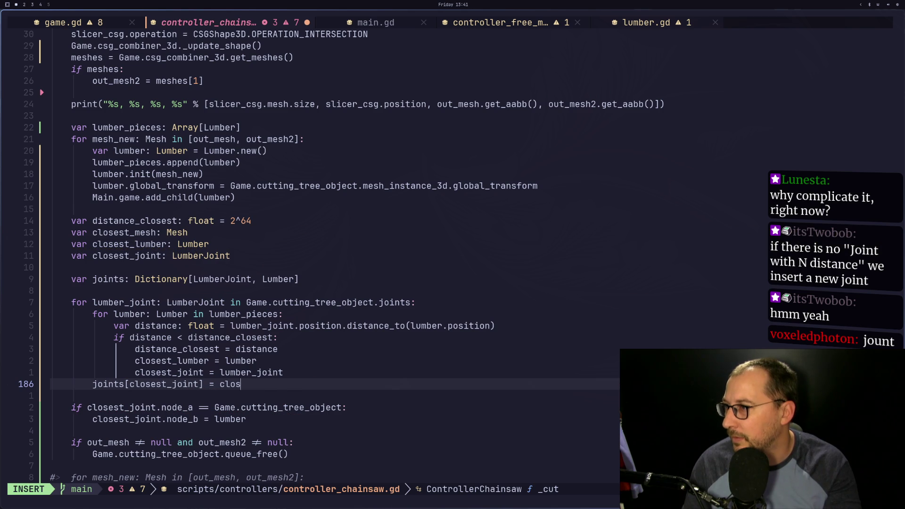
{"action": "type", "text": "t_lumber"}
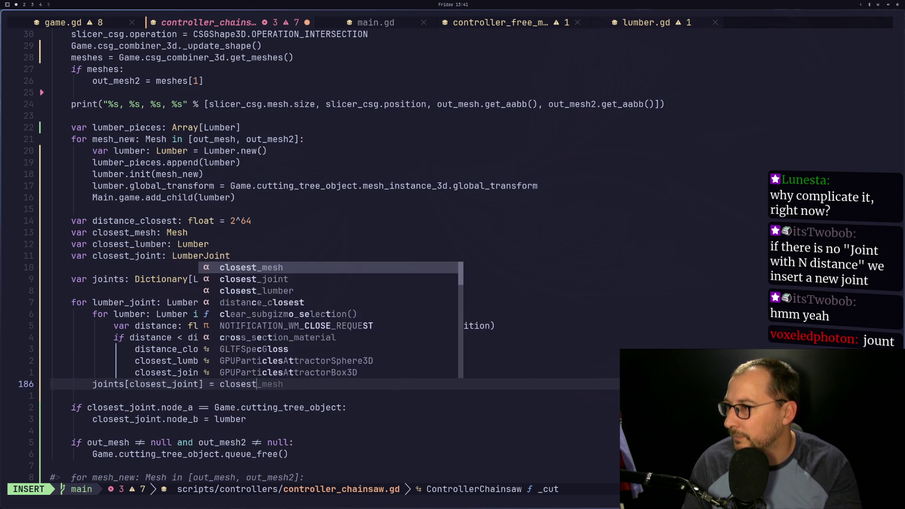
{"action": "key", "text": "Escape"}
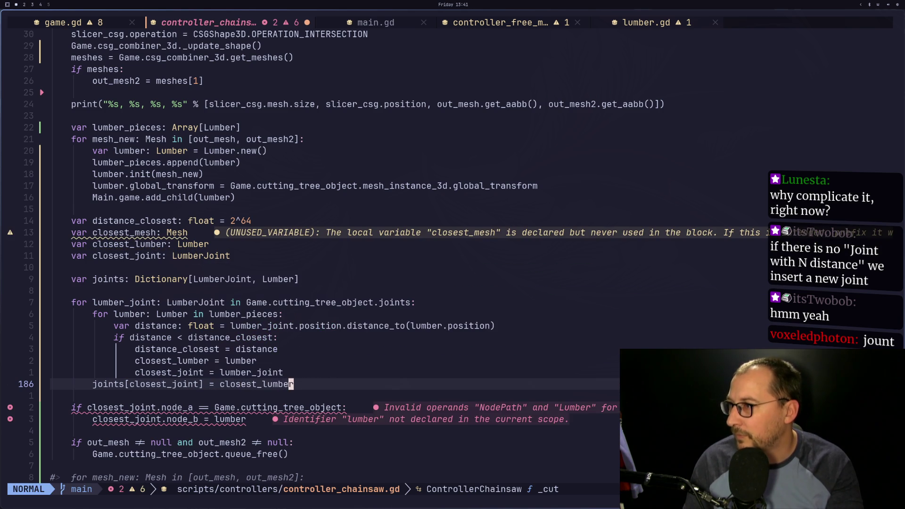
Cut the joints assignment line and open a blank line above the closest_lumber line.
{"action": "key", "text": "d"}
{"action": "key", "text": "d"}
{"action": "key", "text": "k"}
{"action": "key", "text": "k"}
{"action": "key", "text": "O"}
{"action": "key", "text": "Escape"}
Paste the joints assignment into the if block and remove the closest_lumber and closest_joint assignments.
{"action": "key", "text": "p"}
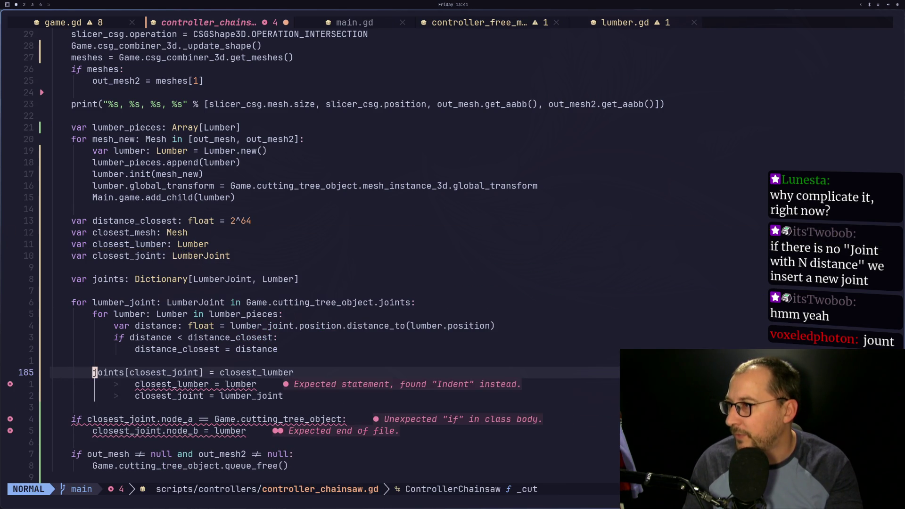
{"action": "key", "text": "j"}
{"action": "key", "text": "d"}
{"action": "key", "text": "d"}
{"action": "key", "text": "d"}
{"action": "key", "text": "d"}
{"action": "key", "text": "k"}
{"action": "key", "text": "k"}
{"action": "key", "text": "d"}
{"action": "key", "text": "d"}
Delete the unused closest_lumber and closest_joint variable declarations.
{"action": "key", "text": "w"}
{"action": "key", "text": "l"}
{"action": "key", "text": "l"}
{"action": "key", "text": "l"}
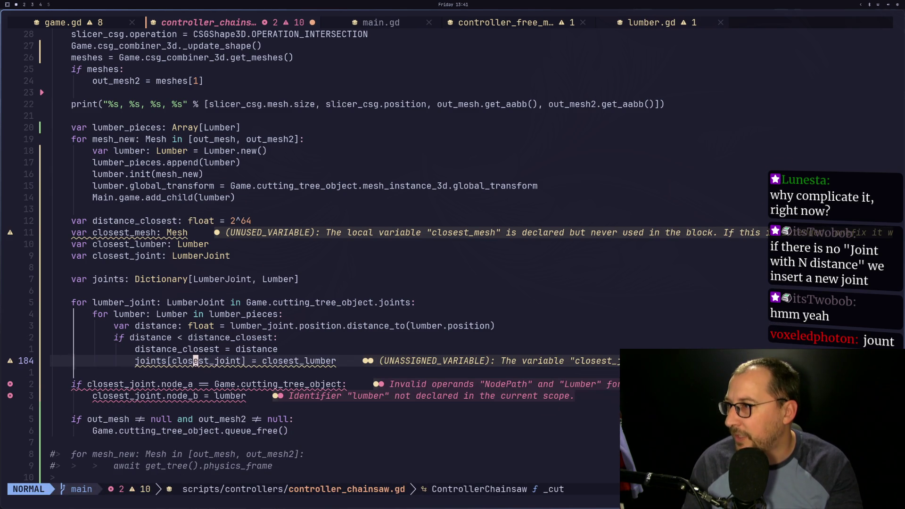
{"action": "key", "text": "h"}
{"action": "key", "text": "h"}
{"action": "key", "text": "h"}
{"action": "key", "text": "k"}
{"action": "key", "text": "k"}
{"action": "key", "text": "k"}
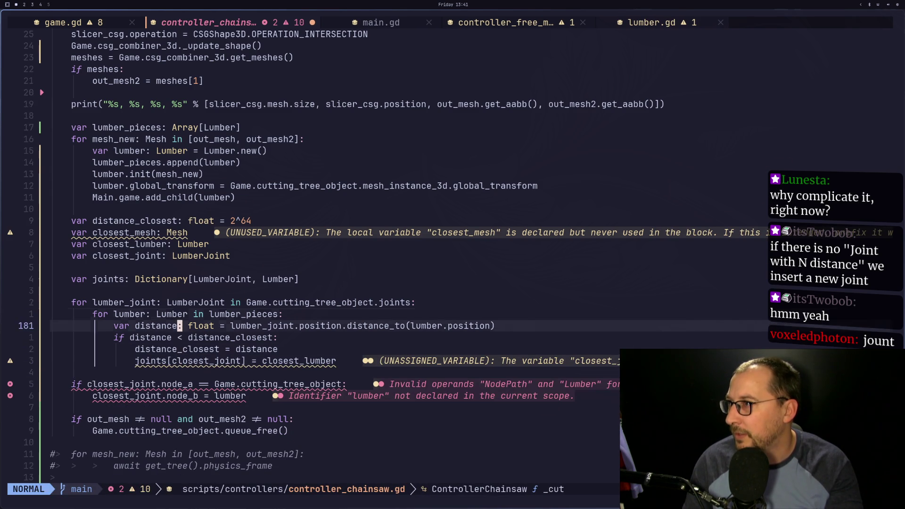
{"action": "key", "text": "d"}
{"action": "key", "text": "d"}
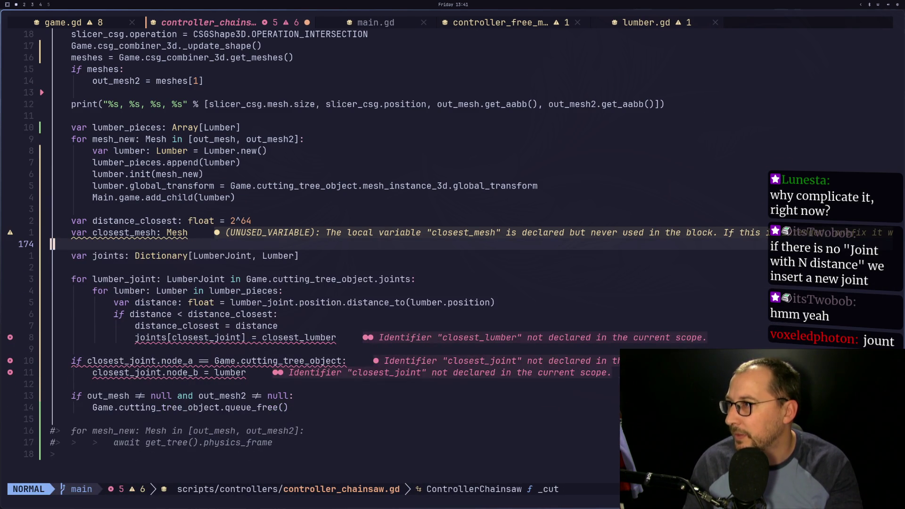
{"action": "key", "text": "d"}
{"action": "key", "text": "d"}
Rename the joints dictionary key from closest_joint to lumber_joint.
{"action": "key", "text": "j"}
{"action": "key", "text": "j"}
{"action": "key", "text": "j"}
{"action": "key", "text": "w"}
{"action": "key", "text": "l"}
{"action": "key", "text": "l"}
{"action": "key", "text": "l"}
{"action": "key", "text": "l"}
{"action": "key", "text": "l"}
{"action": "key", "text": "l"}
{"action": "key", "text": "h"}
{"action": "key", "text": "h"}
{"action": "key", "text": "h"}
{"action": "type", "text": "b"}
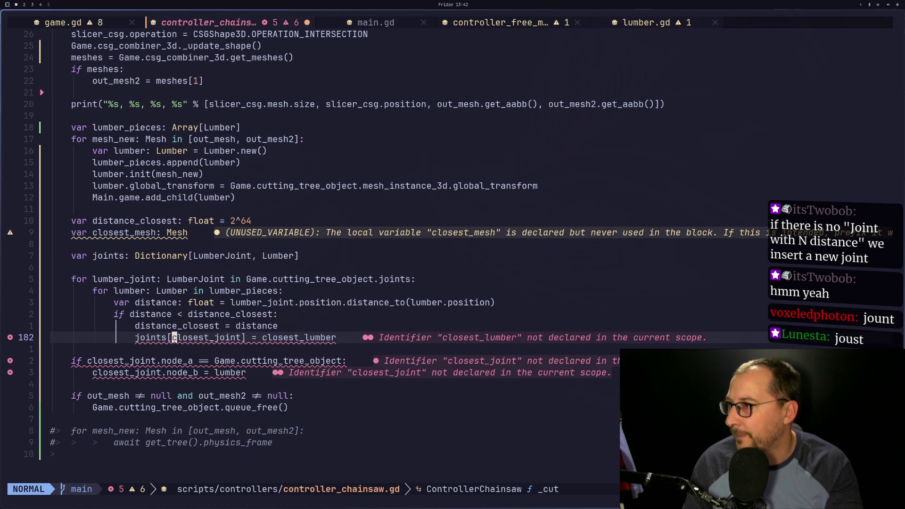
{"action": "type", "text": "ciwlumb"}
{"action": "type", "text": "er_joint"}
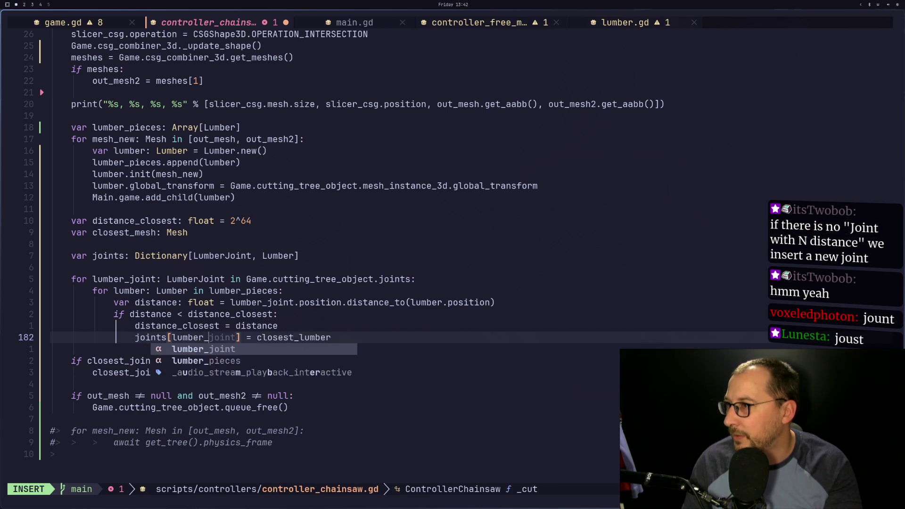
{"action": "key", "text": "Escape"}
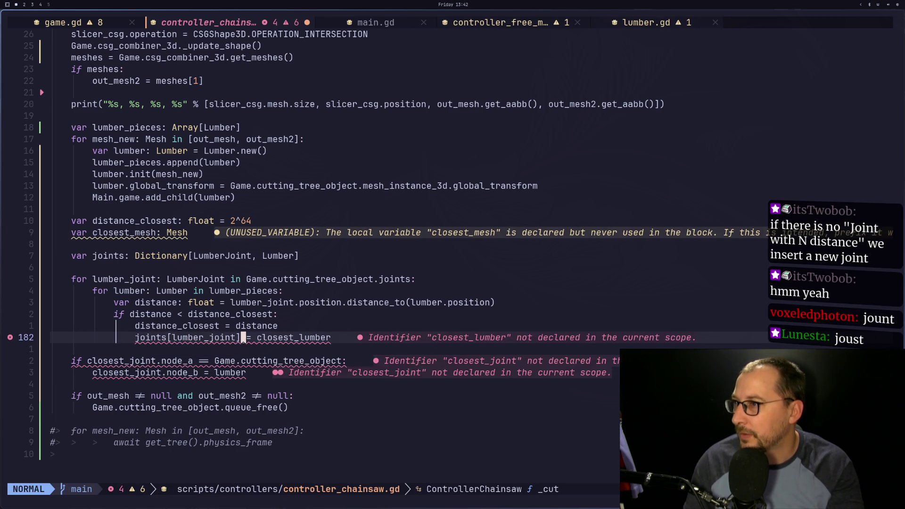
Change the assigned value from closest_lumber to lumber and save the script.
{"action": "key", "text": "w"}
{"action": "key", "text": "w"}
{"action": "key", "text": "w"}
{"action": "key", "text": "l"}
{"action": "key", "text": "l"}
{"action": "key", "text": "l"}
{"action": "key", "text": "l"}
{"action": "key", "text": "l"}
{"action": "key", "text": "l"}
{"action": "key", "text": "a"}
{"action": "key", "text": "BackSpace"}
{"action": "key", "text": "BackSpace"}
{"action": "key", "text": "BackSpace"}
{"action": "key", "text": "Escape"}
{"action": "type", "text": ":w"}
{"action": "key", "text": "Return"}
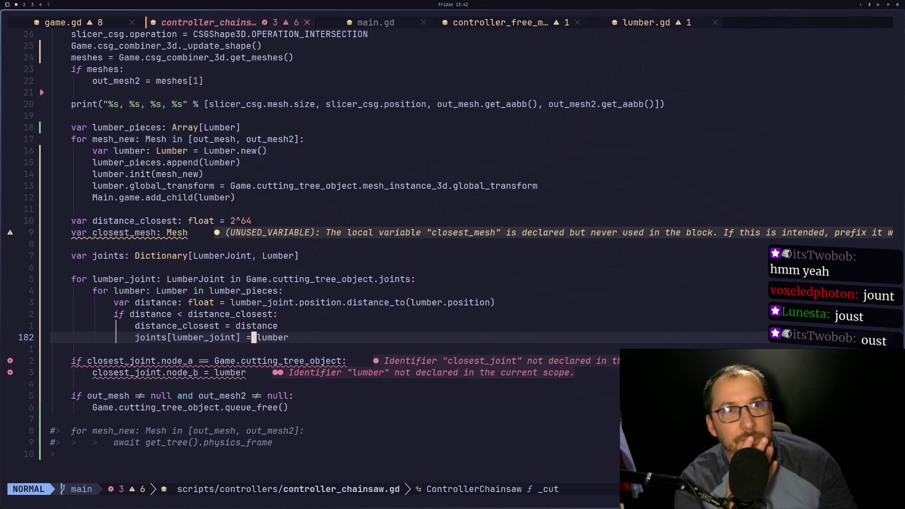
Insert a for loop header iterating over joints above the if statement.
{"action": "key", "text": "super+4"}
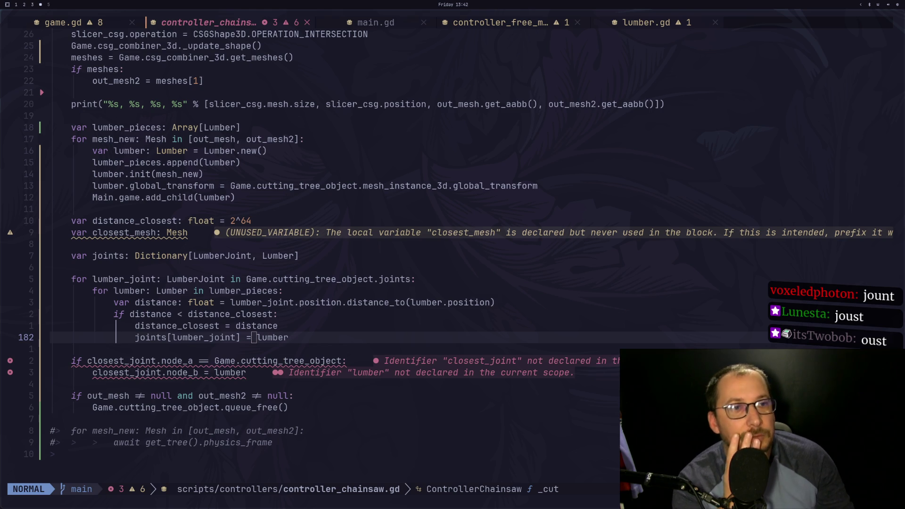
{"action": "key", "text": "k"}
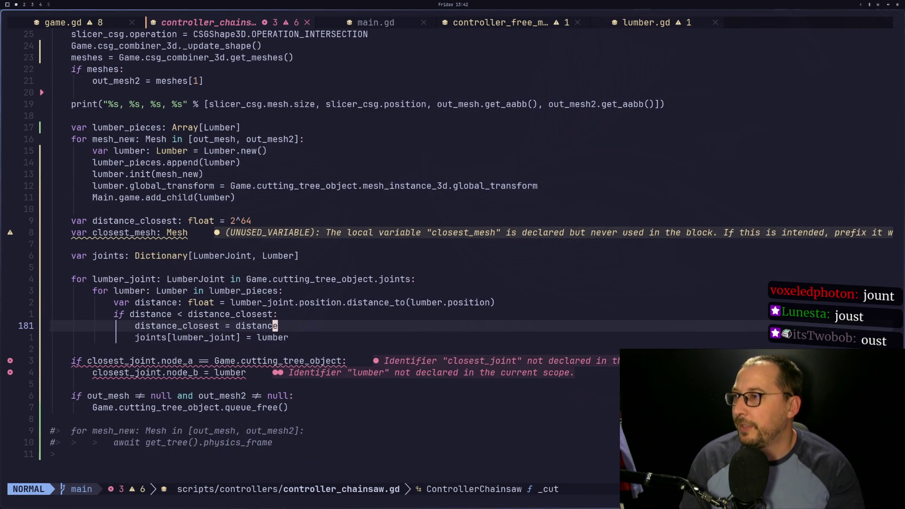
{"action": "key", "text": "j"}
{"action": "key", "text": "j"}
{"action": "key", "text": "j"}
{"action": "key", "text": "b"}
{"action": "key", "text": "b"}
{"action": "key", "text": "b"}
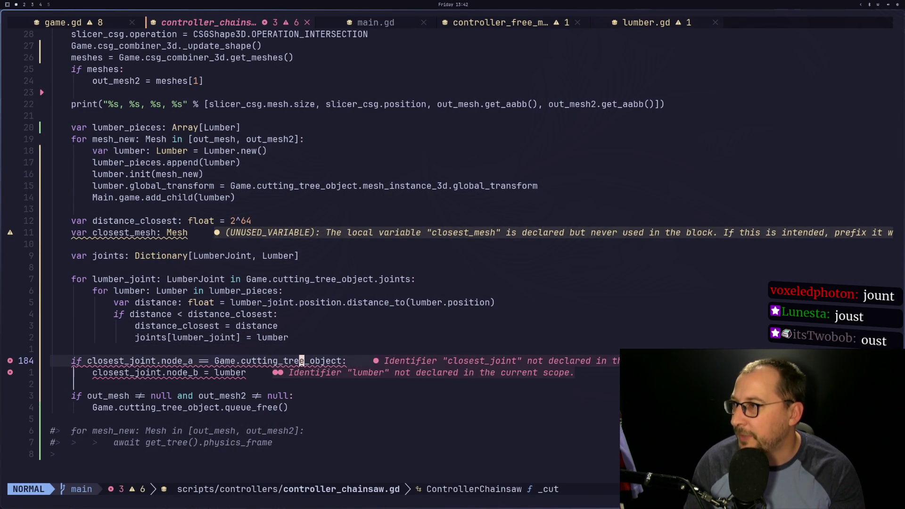
{"action": "key", "text": "shift+o"}
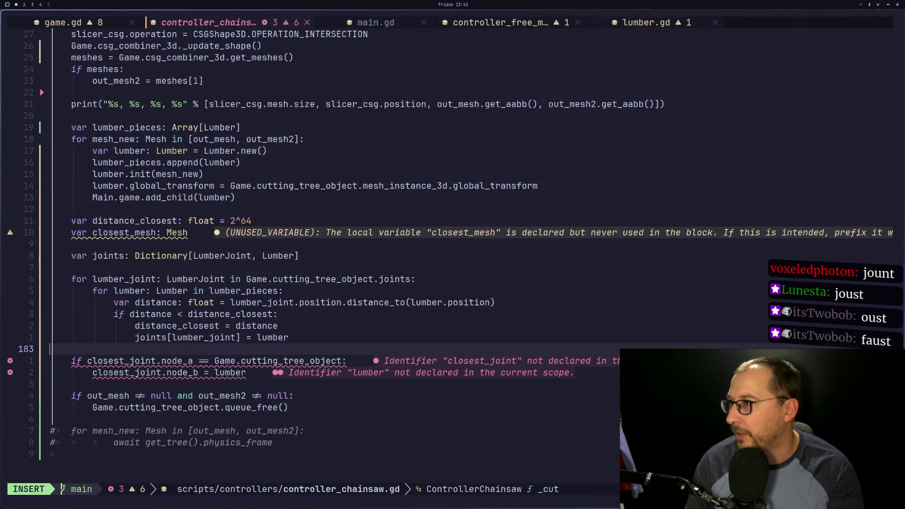
{"action": "key", "text": "Tab"}
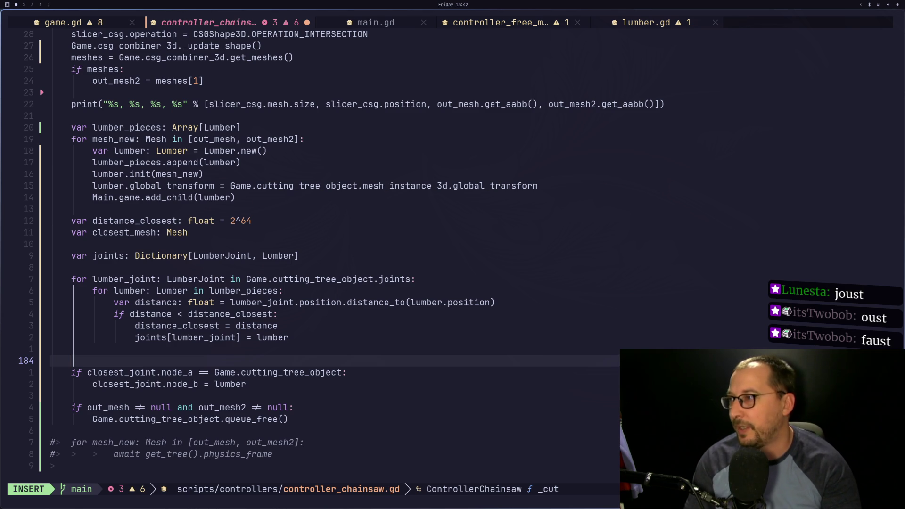
{"action": "type", "text": "umberL "}
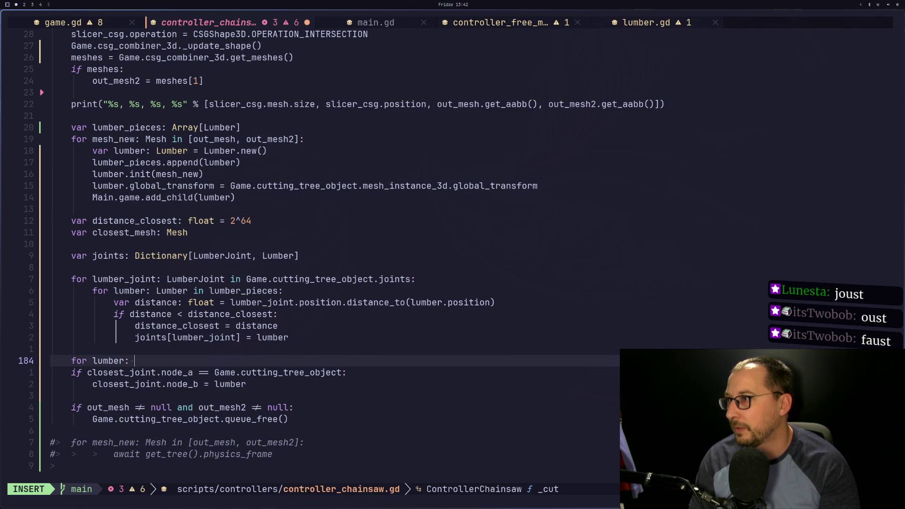
{"action": "type", "text": "mber in"}
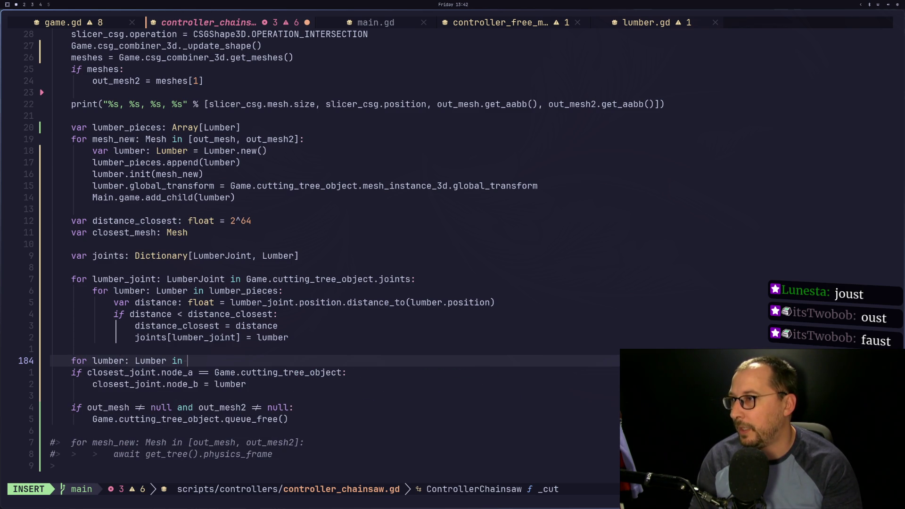
{"action": "type", "text": "joints:"}
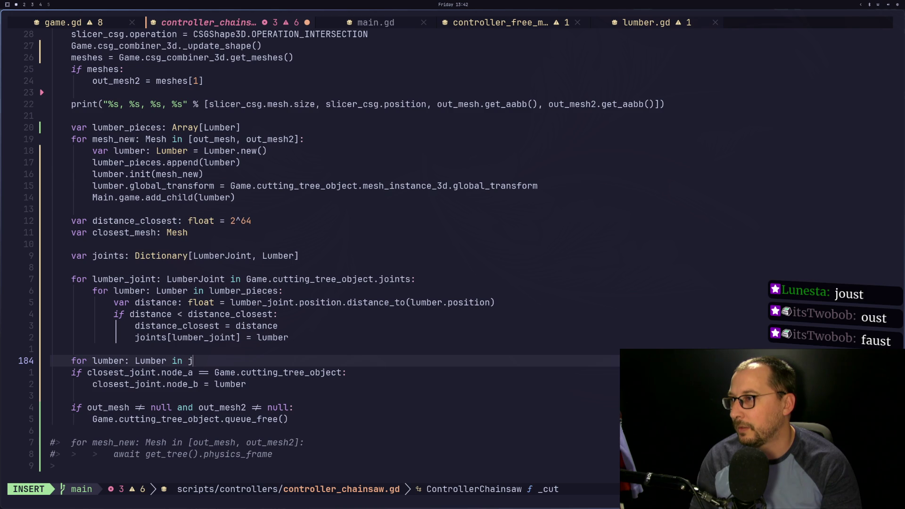
{"action": "key", "text": "Escape"}
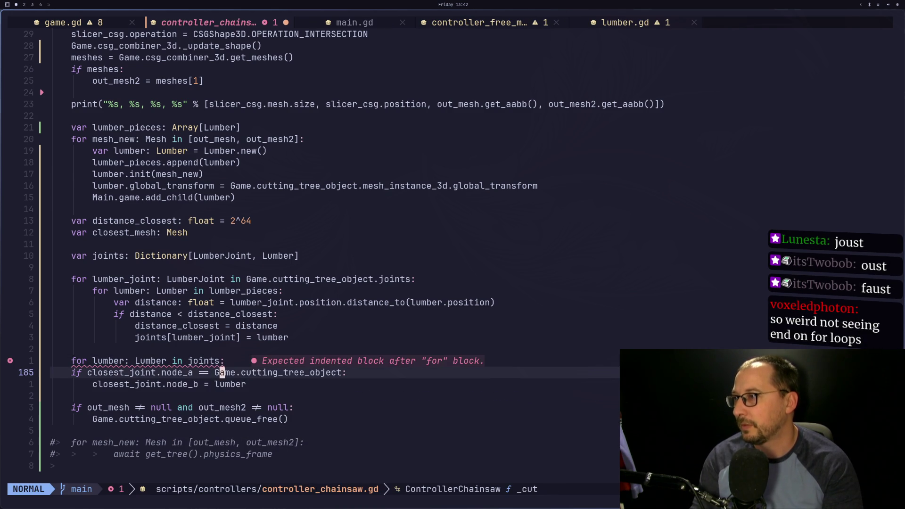
Indent the if statement and node_b assignment under the new loop, then save.
{"action": "left_click", "coordinate": [115, 361]}
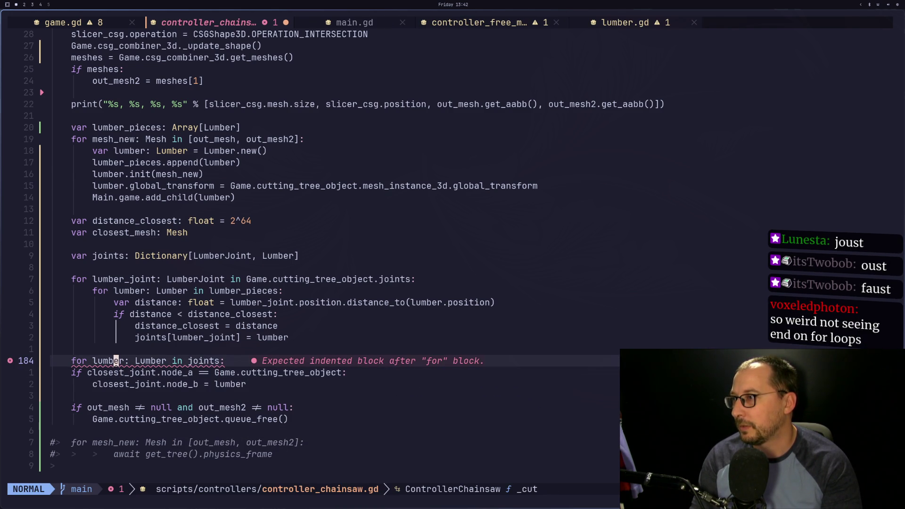
{"action": "key", "text": "o"}
{"action": "key", "text": "Escape"}
{"action": "key", "text": "d"}
{"action": "key", "text": "d"}
{"action": "key", "text": "greater"}
{"action": "key", "text": "greater"}
{"action": "key", "text": "j"}
{"action": "key", "text": "greater"}
{"action": "key", "text": "greater"}
{"action": "type", "text": ":w"}
{"action": "key", "text": "Return"}
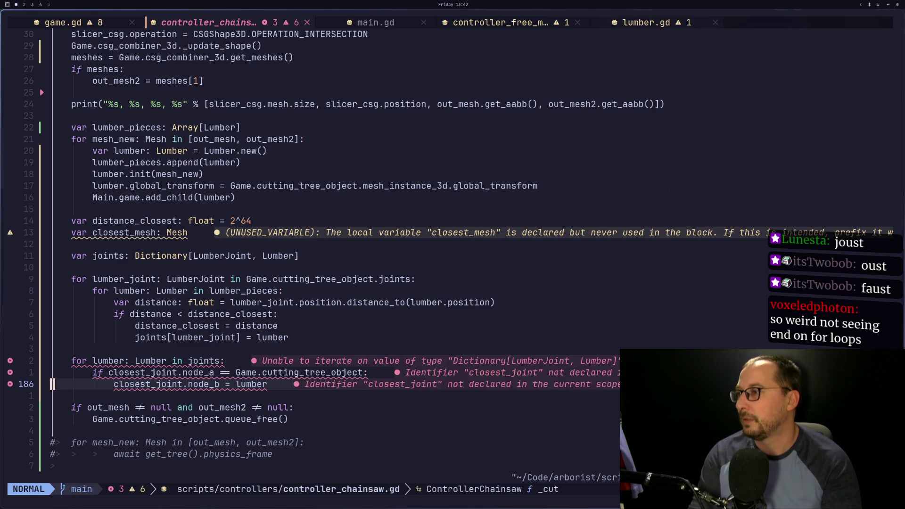
Rename the loop variable to lumber_joint with type LumberJoint and save controller_chainsaw.gd.
{"action": "key", "text": "k"}
{"action": "key", "text": "k"}
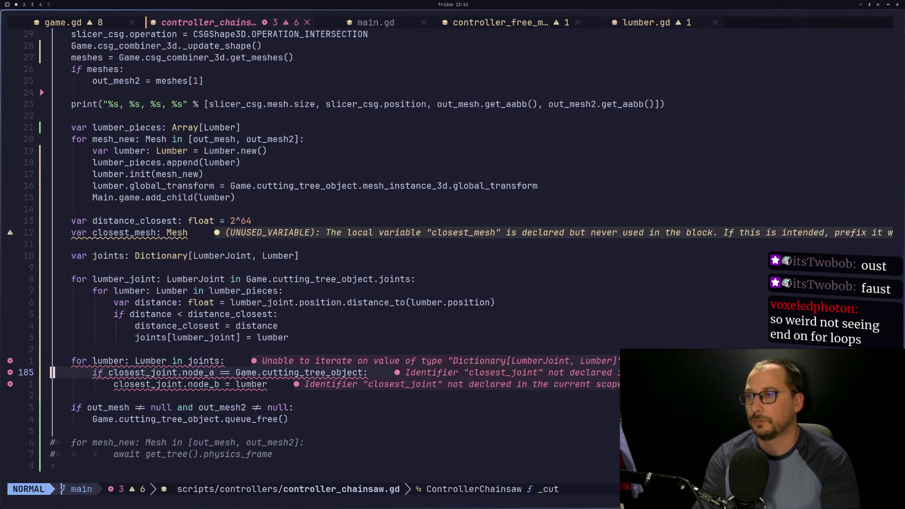
{"action": "key", "text": "w"}
{"action": "key", "text": "w"}
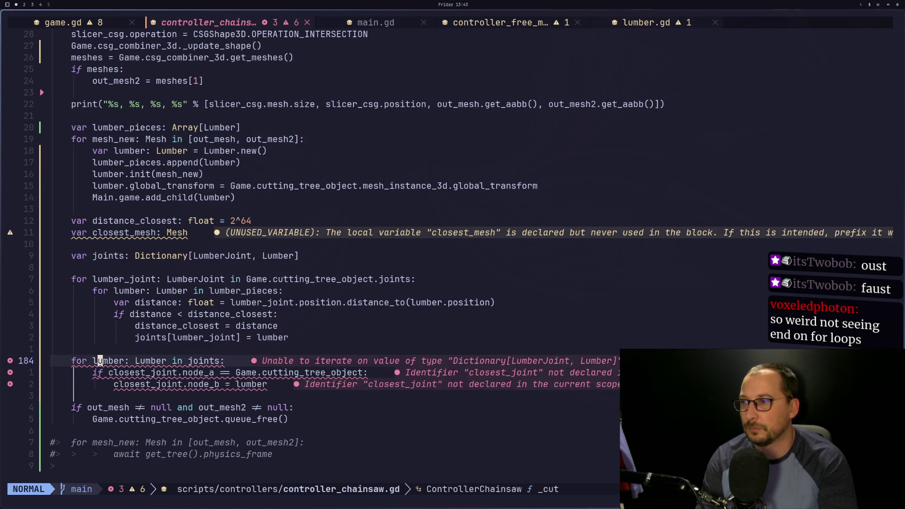
{"action": "key", "text": "l"}
{"action": "key", "text": "l"}
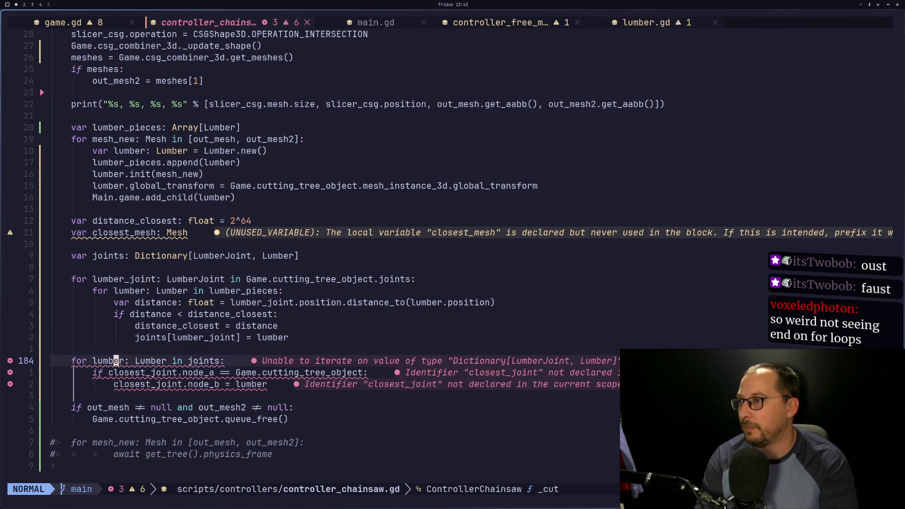
{"action": "key", "text": "l"}
{"action": "key", "text": "l"}
{"action": "key", "text": "l"}
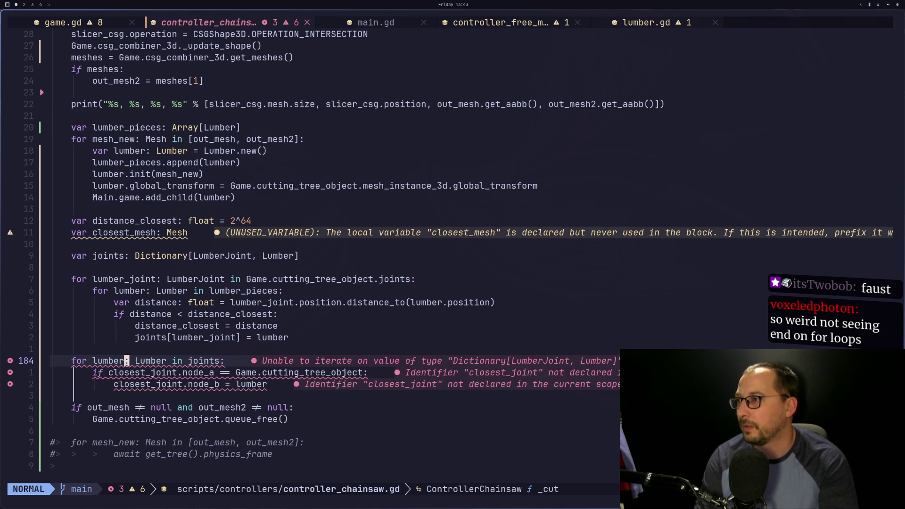
{"action": "type", "text": "i_"}
{"action": "type", "text": "joint"}
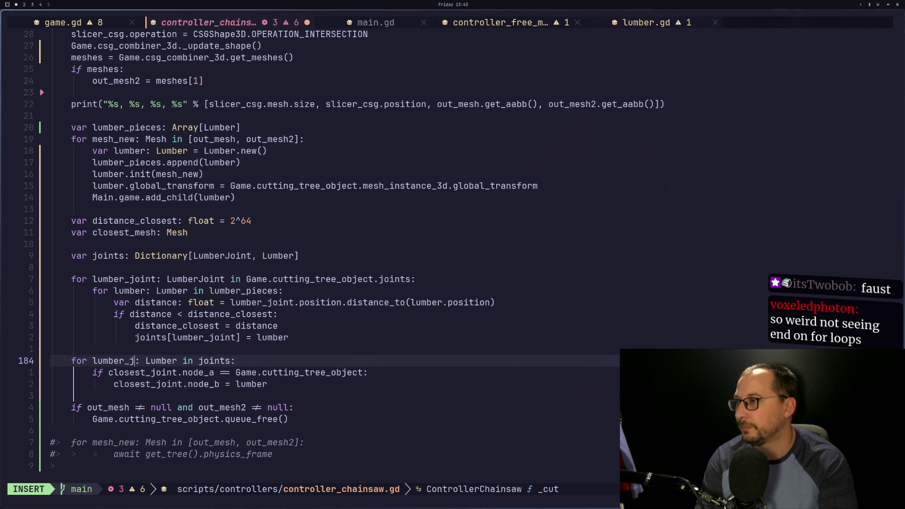
{"action": "key", "text": "Escape"}
{"action": "type", "text": "e"}
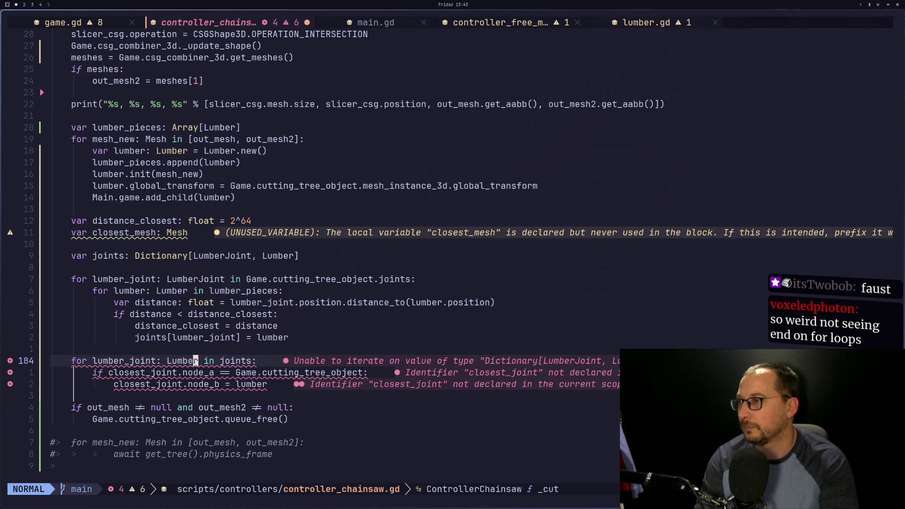
{"action": "type", "text": "aJoint"}
{"action": "key", "text": "Escape"}
{"action": "key", "text": "L"}
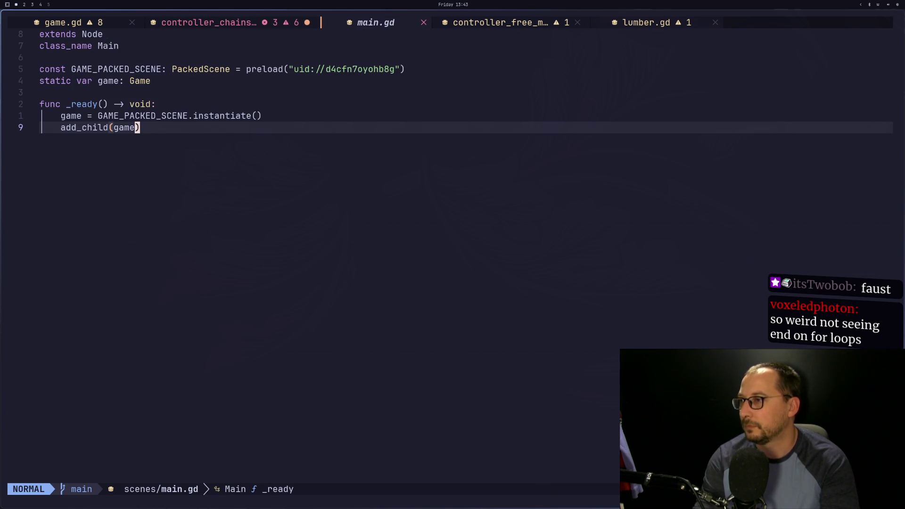
{"action": "key", "text": "H"}
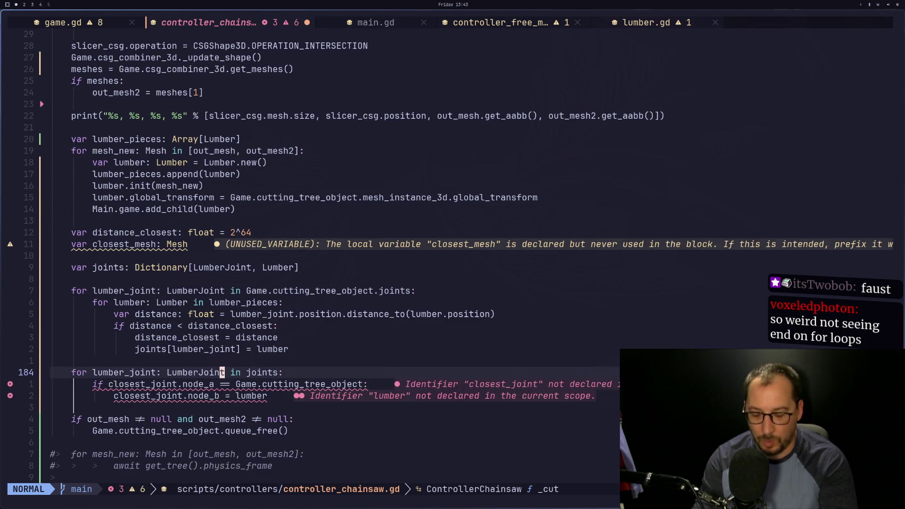
{"action": "key", "text": "colon"}
{"action": "type", "text": "w"}
{"action": "key", "text": "Return"}
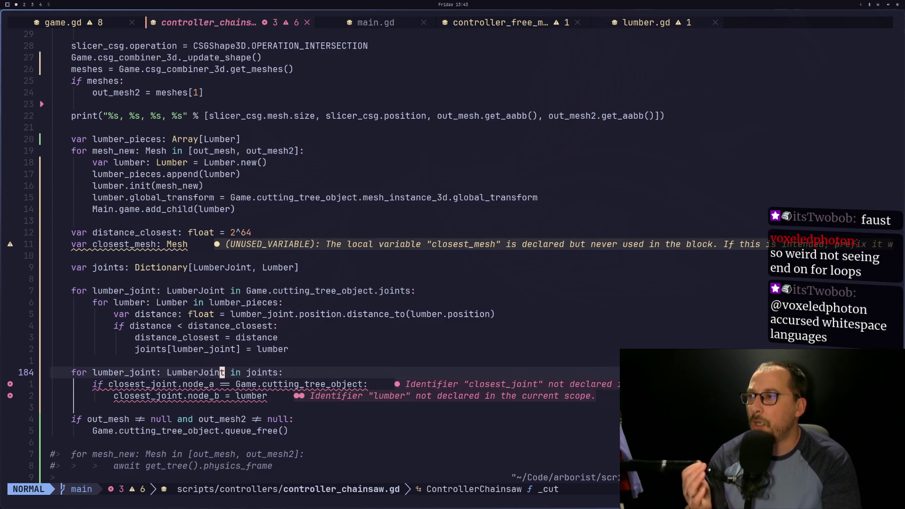
Open a new indented line at the top of the loop body.
{"action": "left_click", "coordinate": [222, 384]}
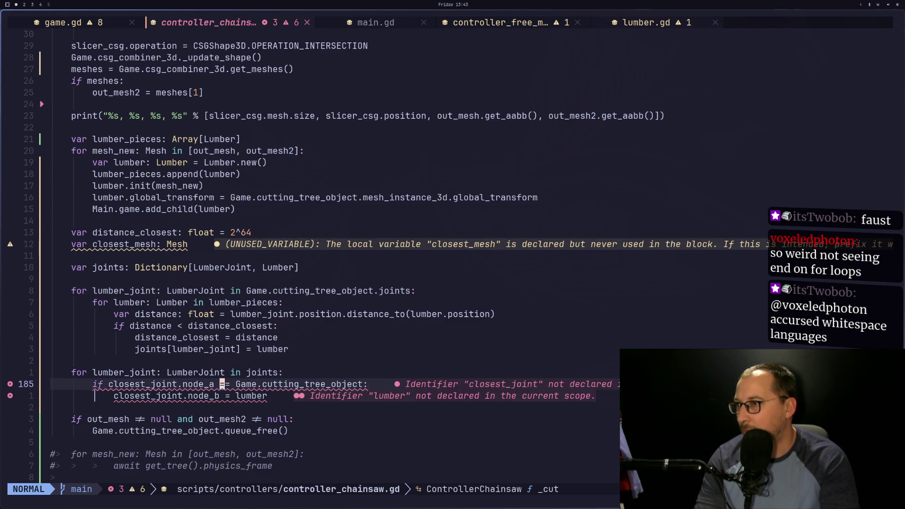
{"action": "left_click", "coordinate": [222, 372]}
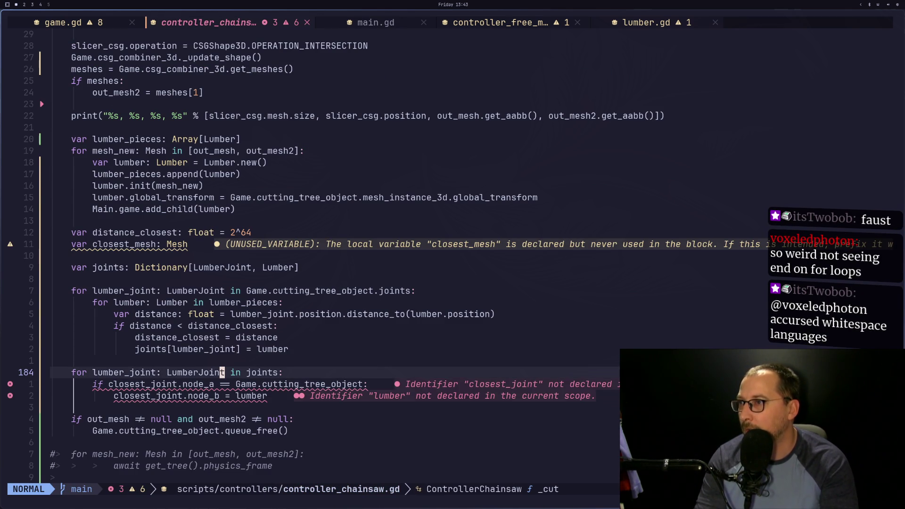
{"action": "key", "text": "h"}
{"action": "key", "text": "b"}
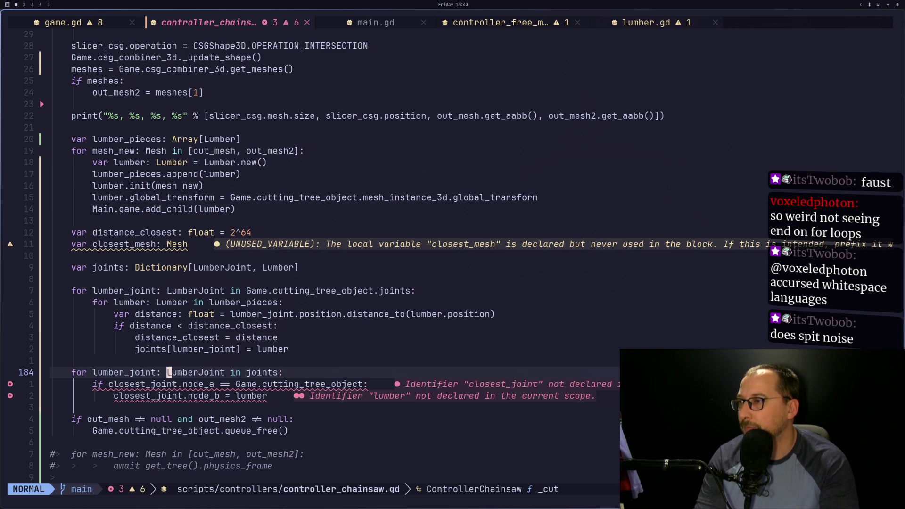
{"action": "key", "text": "e"}
{"action": "key", "text": "e"}
{"action": "key", "text": "e"}
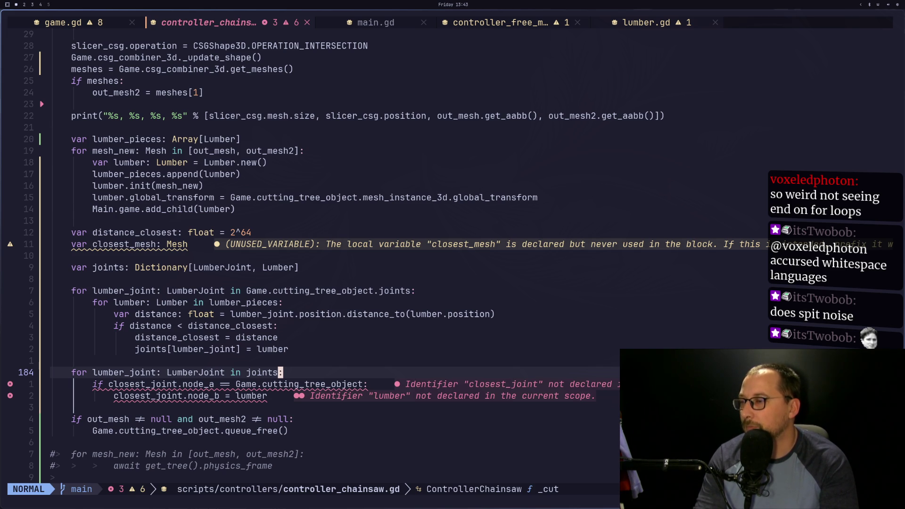
{"action": "key", "text": "A"}
{"action": "key", "text": "Return"}
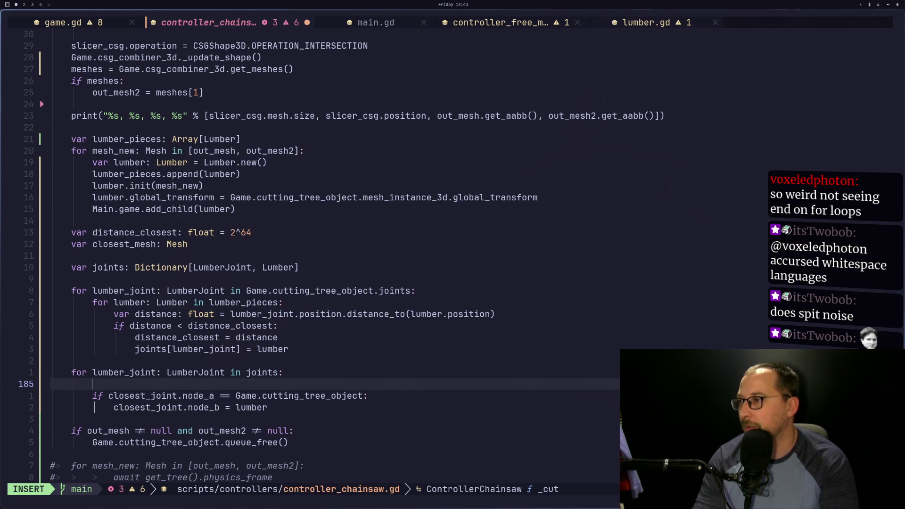
Add 'var lumber: Lumber = joints[lumber_joint]' as the loop's first line.
{"action": "type", "text": "joinst"}
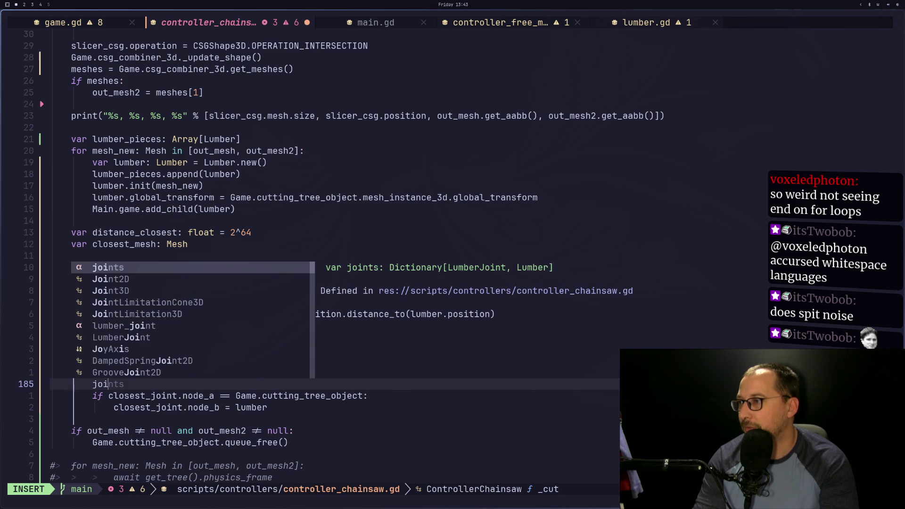
{"action": "key", "text": "BackSpace"}
{"action": "key", "text": "BackSpace"}
{"action": "type", "text": "ts"}
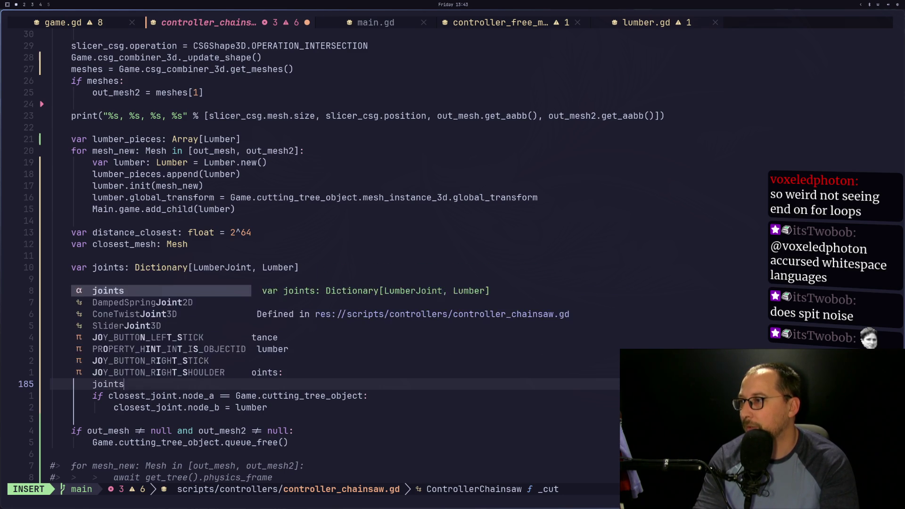
{"action": "key", "text": "Escape"}
{"action": "type", "text": "bivar lumber ="}
{"action": "key", "text": "BackSpace"}
{"action": "key", "text": "BackSpace"}
{"action": "type", "text": ": Lu"}
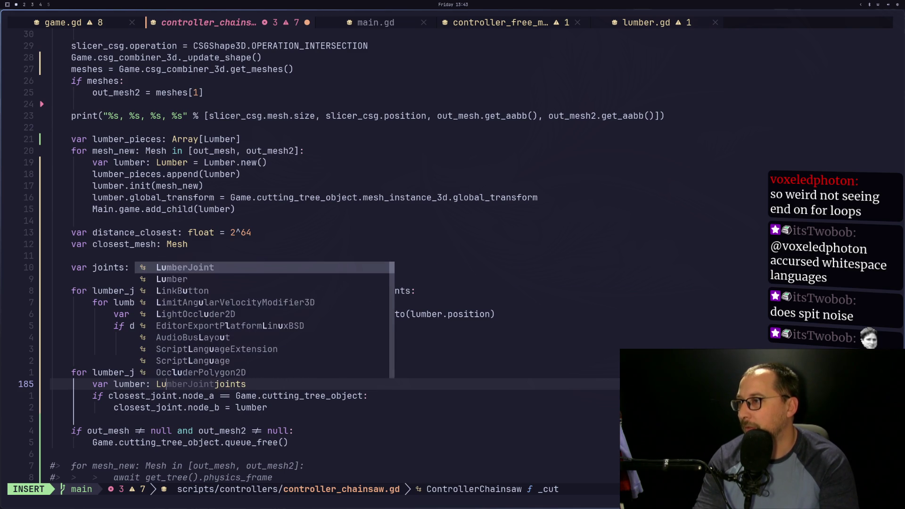
{"action": "type", "text": "mber ="}
{"action": "key", "text": "Escape"}
{"action": "type", "text": "ea[lumber"}
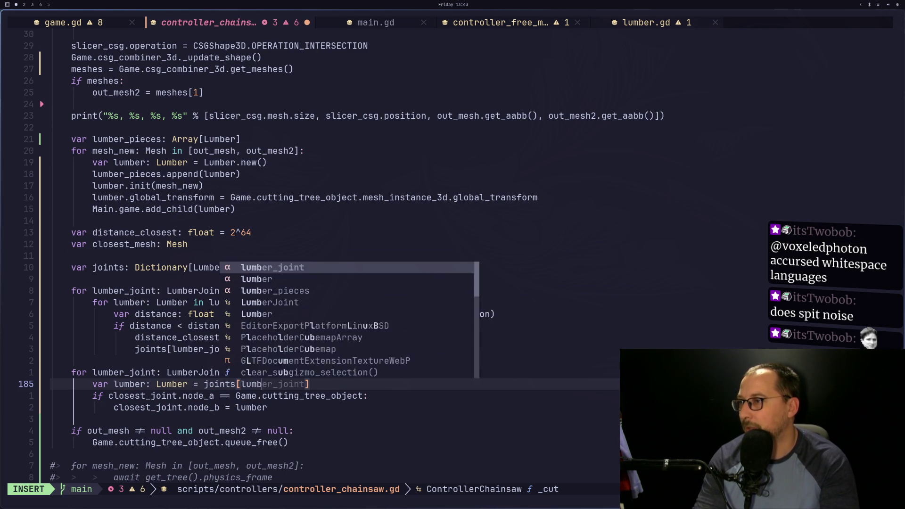
{"action": "type", "text": "_ko"}
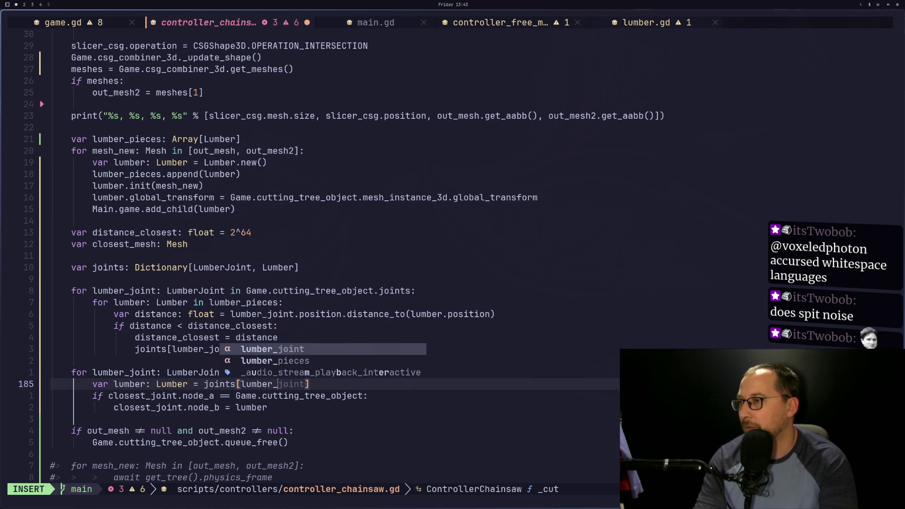
{"action": "key", "text": "BackSpace"}
{"action": "key", "text": "BackSpace"}
{"action": "type", "text": "joi"}
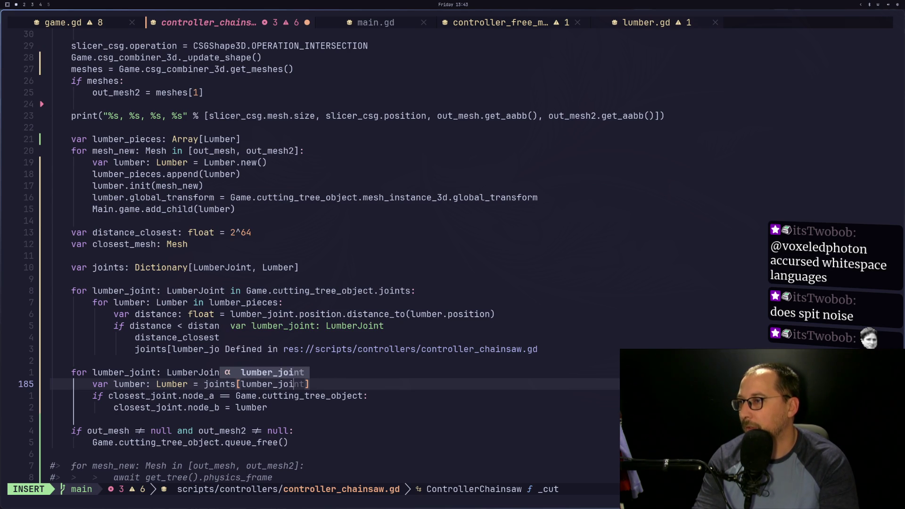
{"action": "key", "text": "Escape"}
Copy the lumber name and replace closest_joint in the if condition with lumber_joint.
{"action": "key", "text": "h"}
{"action": "key", "text": "h"}
{"action": "key", "text": "h"}
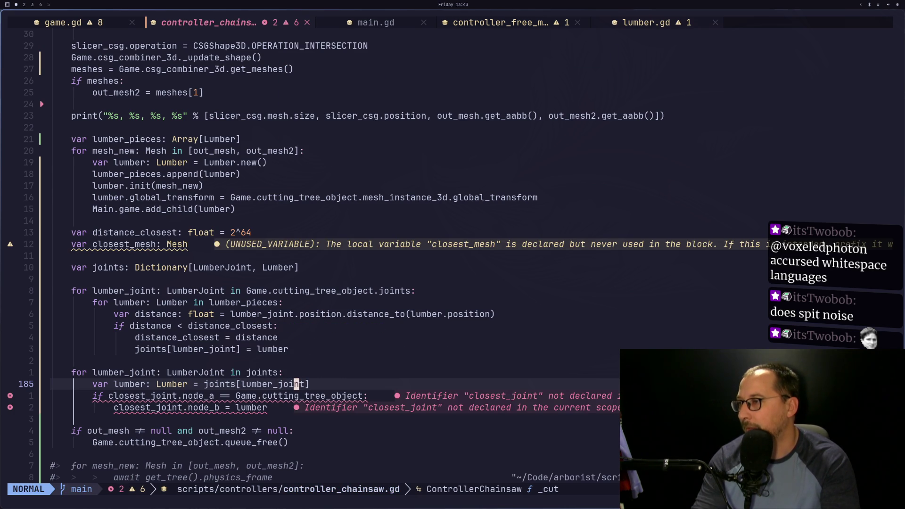
{"action": "key", "text": "h"}
{"action": "key", "text": "h"}
{"action": "key", "text": "h"}
{"action": "key", "text": "v"}
{"action": "key", "text": "l"}
{"action": "key", "text": "l"}
{"action": "key", "text": "l"}
{"action": "key", "text": "y"}
{"action": "key", "text": "j"}
{"action": "type", "text": "bciw"}
{"action": "type", "text": "lu"}
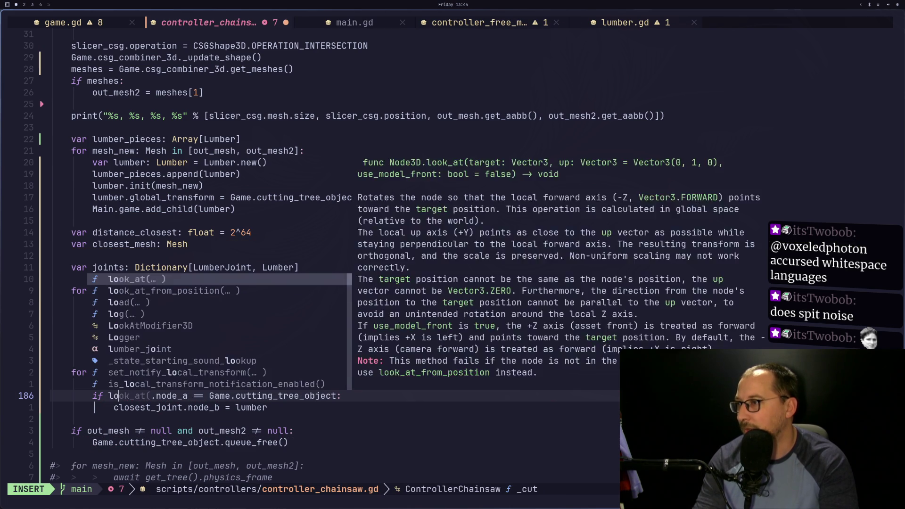
{"action": "type", "text": "ber_joint"}
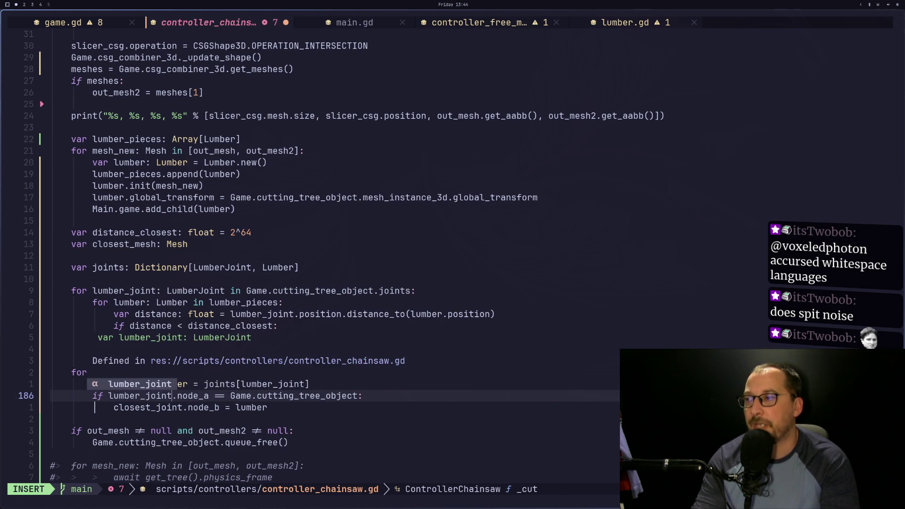
Finish the lumber_joint condition, briefly erasing then restoring Game.cutting_tree_object.
{"action": "key", "text": "Escape"}
{"action": "key", "text": "l"}
{"action": "key", "text": "w"}
{"action": "key", "text": "w"}
{"action": "key", "text": "w"}
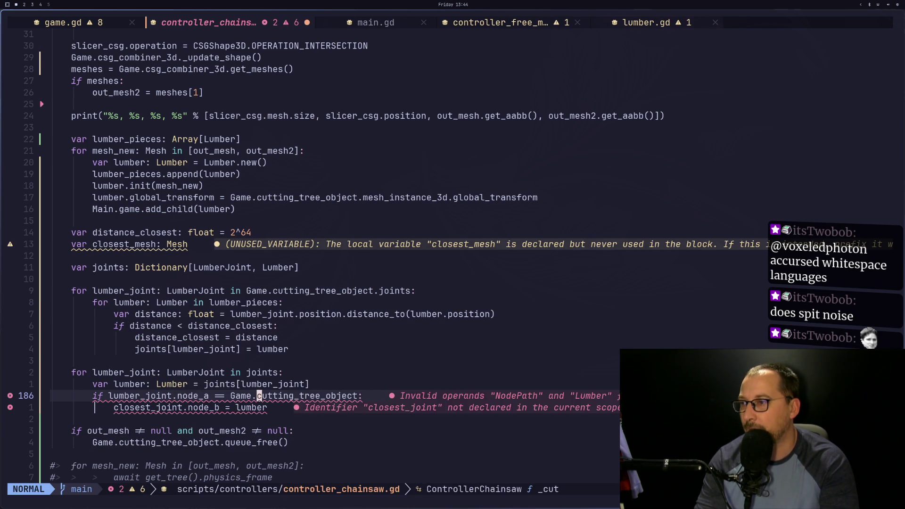
{"action": "key", "text": "h"}
{"action": "key", "text": "h"}
{"action": "key", "text": "h"}
{"action": "key", "text": "b"}
{"action": "key", "text": "e"}
{"action": "key", "text": "e"}
{"action": "key", "text": "e"}
{"action": "key", "text": "i"}
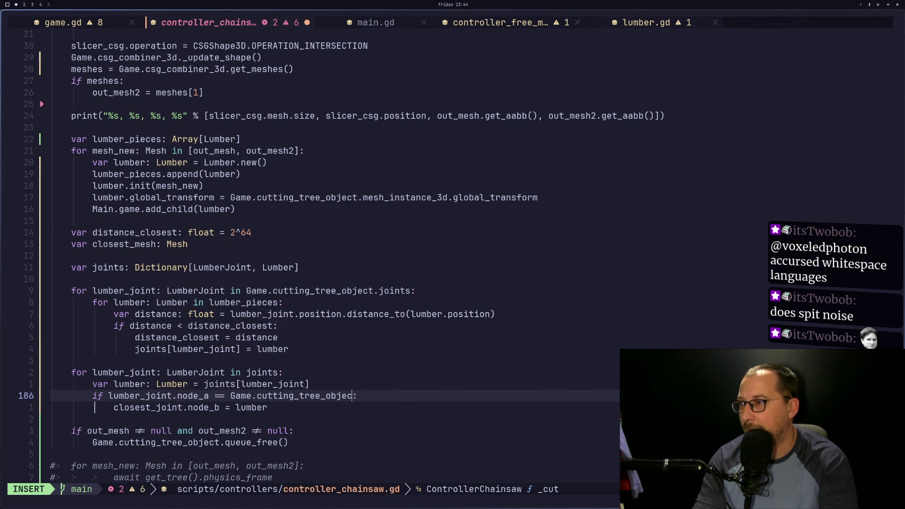
{"action": "key", "text": "BackSpace"}
{"action": "key", "text": "BackSpace"}
{"action": "key", "text": "BackSpace"}
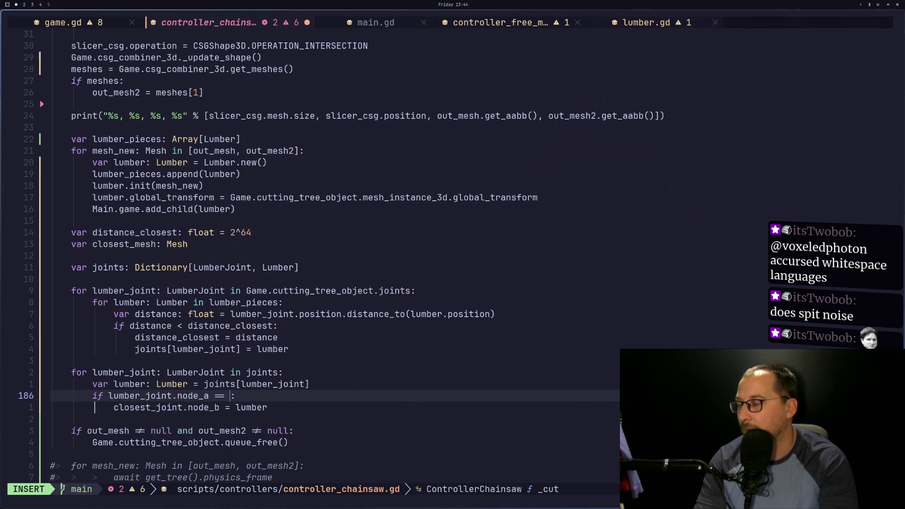
{"action": "key", "text": "Escape"}
{"action": "key", "text": "u"}
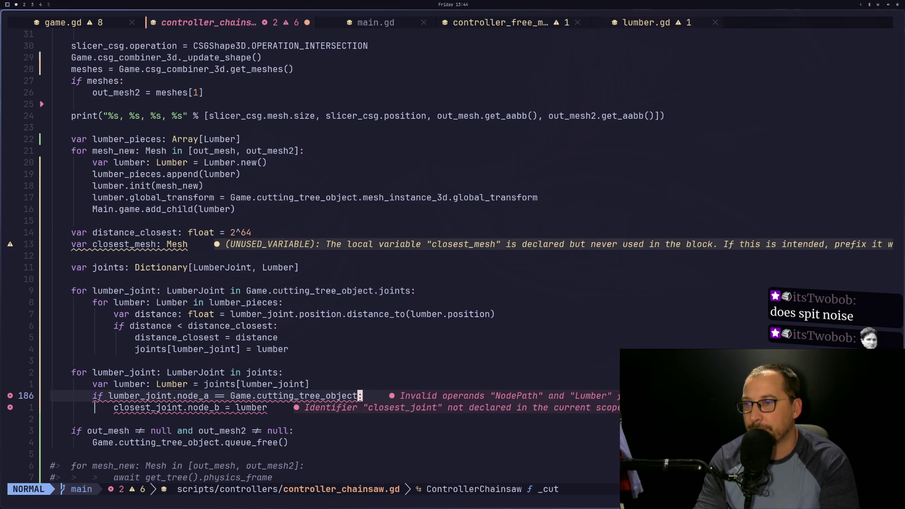
{"action": "key", "text": "h"}
{"action": "key", "text": "h"}
{"action": "key", "text": "h"}
{"action": "key", "text": "l"}
{"action": "key", "text": "l"}
{"action": "key", "text": "l"}
Save, check the parse errors in Godot, then begin a get_node call before lumber_joint.node_a.
{"action": "key", "text": "colon"}
{"action": "type", "text": "w"}
{"action": "key", "text": "Return"}
{"action": "key", "text": "b"}
{"action": "key", "text": "b"}
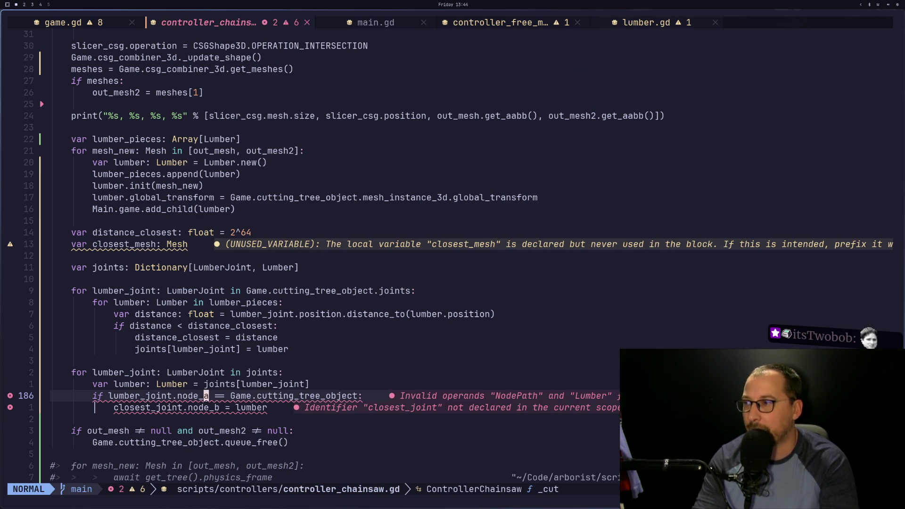
{"action": "key", "text": "super+2"}
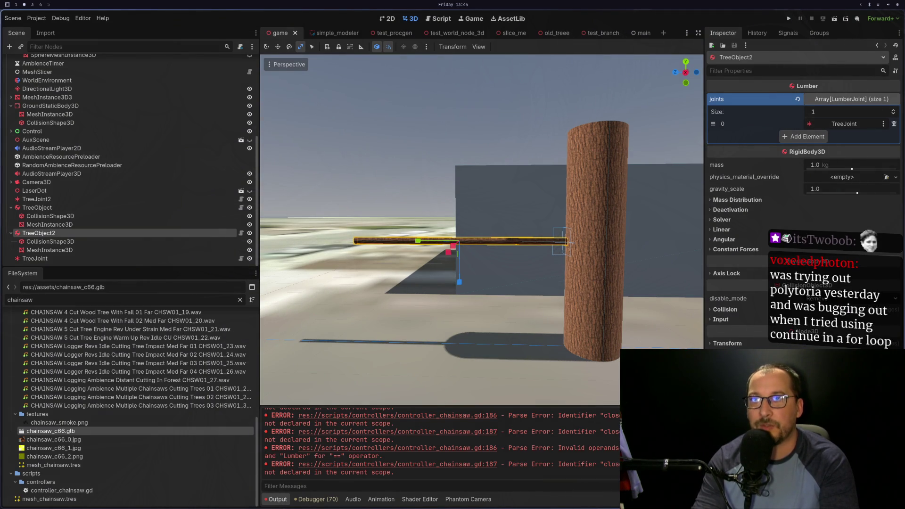
{"action": "key", "text": "super+1"}
{"action": "type", "text": "biget-"}
{"action": "key", "text": "BackSpace"}
Complete the condition's get_node(lumber_joint.node_a) call, drop the extra parenthesis, and save.
{"action": "type", "text": "_node(lumber_joint.node_a == Game.cutting_tree_object:"}
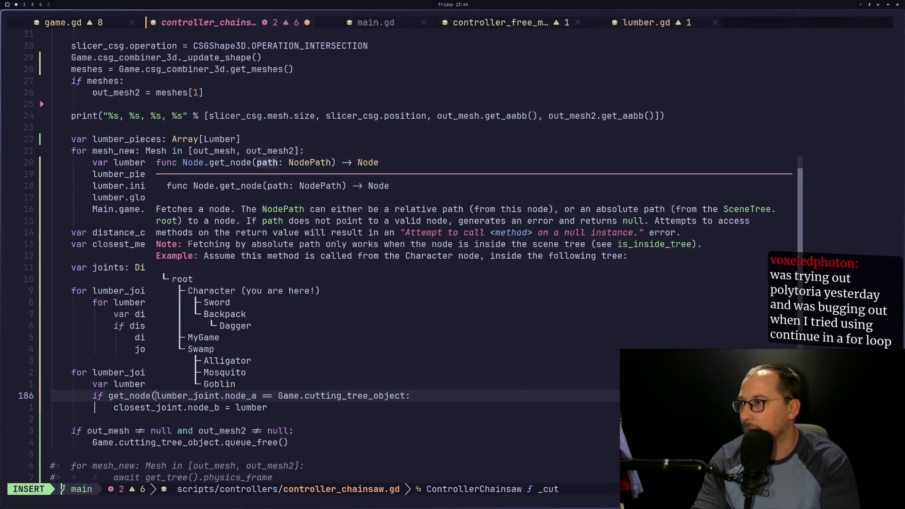
{"action": "key", "text": "Escape"}
{"action": "key", "text": "e"}
{"action": "key", "text": "e"}
{"action": "key", "text": "e"}
{"action": "type", "text": "a("}
{"action": "key", "text": "BackSpace"}
{"action": "key", "text": "Escape"}
{"action": "type", "text": ":w"}
{"action": "key", "text": "Return"}
On the line 187 assignment, insert a get_path() call beside lumber.
{"action": "key", "text": "j"}
{"action": "key", "text": "h"}
{"action": "key", "text": "h"}
{"action": "key", "text": "h"}
{"action": "key", "text": "h"}
{"action": "key", "text": "h"}
{"action": "key", "text": "h"}
{"action": "key", "text": "h"}
{"action": "key", "text": "w"}
{"action": "key", "text": "f"}
{"action": "key", "text": "j"}
{"action": "key", "text": "E"}
{"action": "key", "text": "w"}
{"action": "key", "text": "w"}
{"action": "key", "text": "l"}
{"action": "key", "text": "l"}
{"action": "key", "text": "l"}
{"action": "key", "text": "l"}
{"action": "key", "text": "l"}
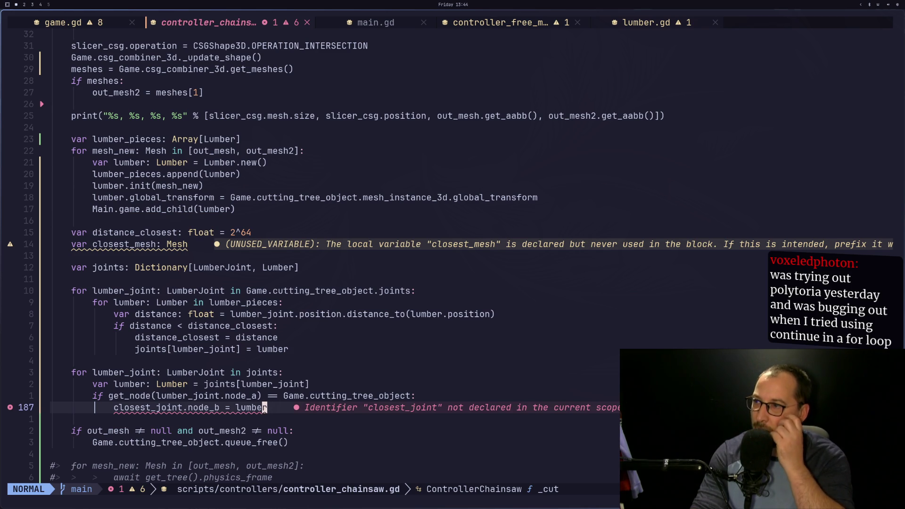
{"action": "key", "text": "a"}
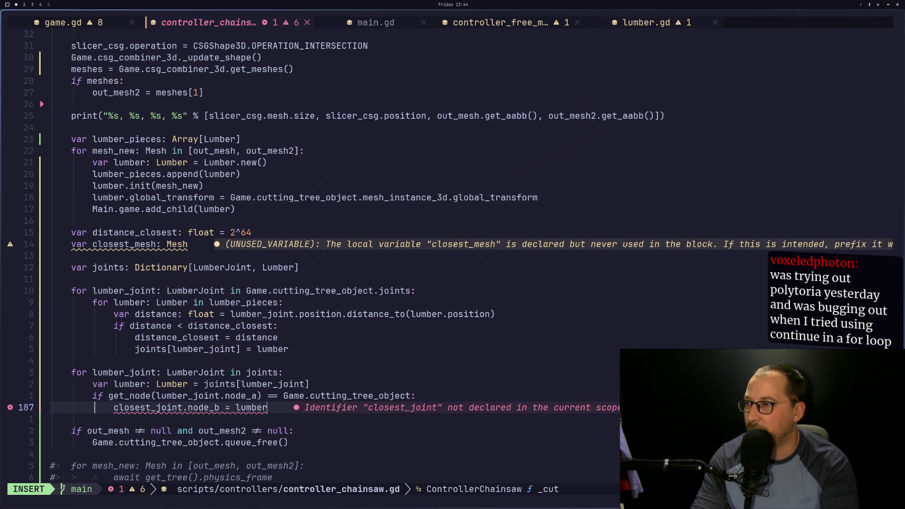
{"action": "key", "text": "Escape"}
{"action": "key", "text": "h"}
{"action": "key", "text": "h"}
{"action": "key", "text": "h"}
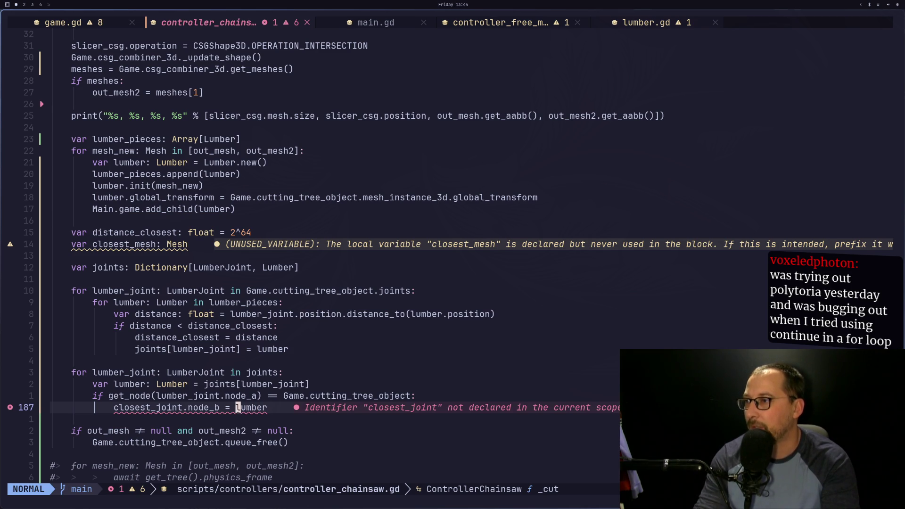
{"action": "type", "text": "iget_path"}
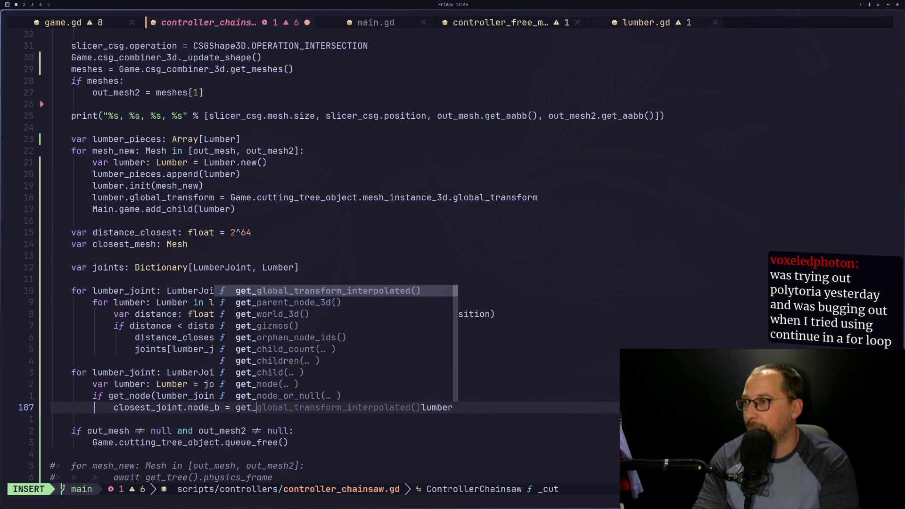
{"action": "type", "text": "("}
{"action": "key", "text": "Right"}
{"action": "key", "text": "Right"}
{"action": "key", "text": "Right"}
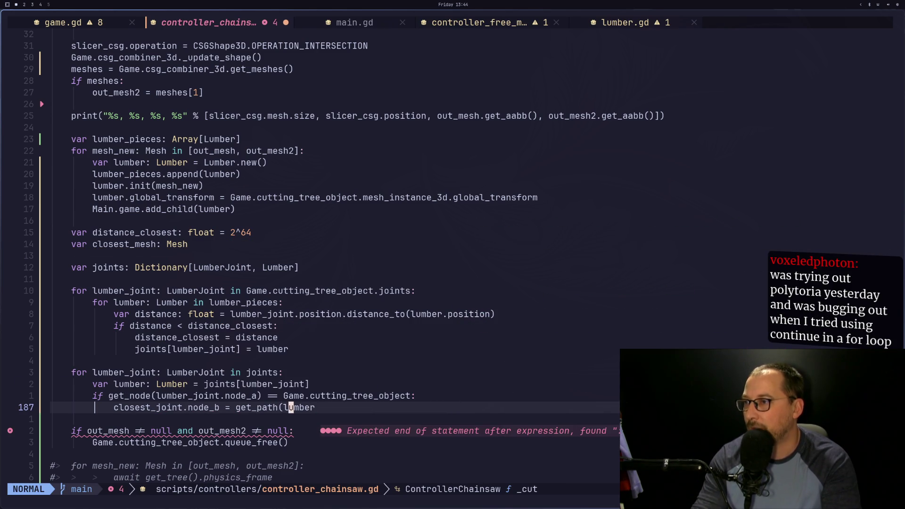
{"action": "type", "text": "()"}
{"action": "key", "text": "BackSpace"}
{"action": "key", "text": "BackSpace"}
{"action": "type", "text": ")"}
{"action": "key", "text": "Escape"}
Remove the misplaced get_path text, append '.get_path()' after lumber, and save controller_chainsaw.gd.
{"action": "key", "text": "k"}
{"action": "key", "text": "j"}
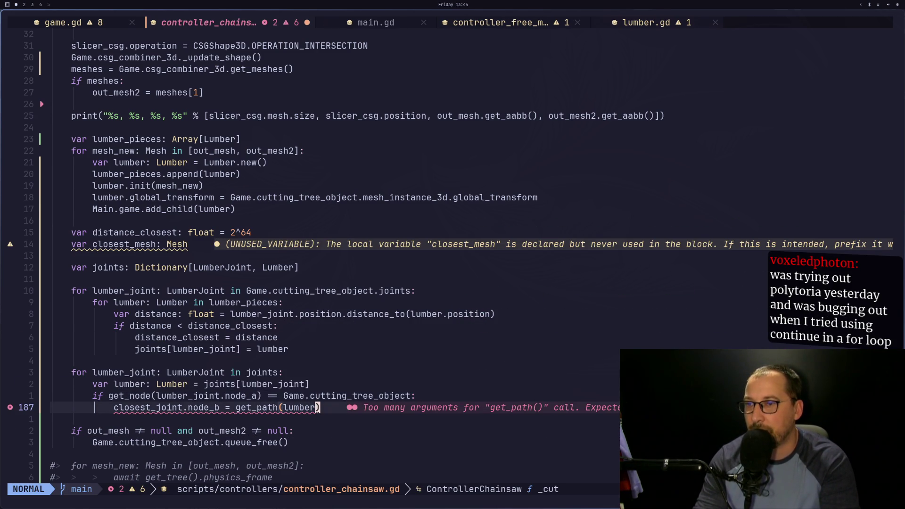
{"action": "key", "text": "h"}
{"action": "key", "text": "h"}
{"action": "key", "text": "h"}
{"action": "key", "text": "i"}
{"action": "key", "text": "BackSpace"}
{"action": "key", "text": "BackSpace"}
{"action": "key", "text": "BackSpace"}
{"action": "key", "text": "BackSpace"}
{"action": "key", "text": "BackSpace"}
{"action": "key", "text": "BackSpace"}
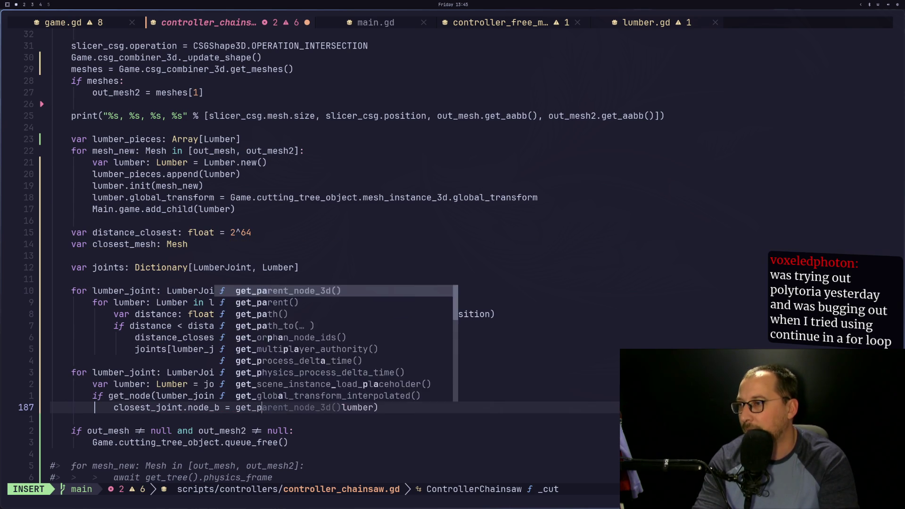
{"action": "key", "text": "Escape"}
{"action": "type", "text": "$"}
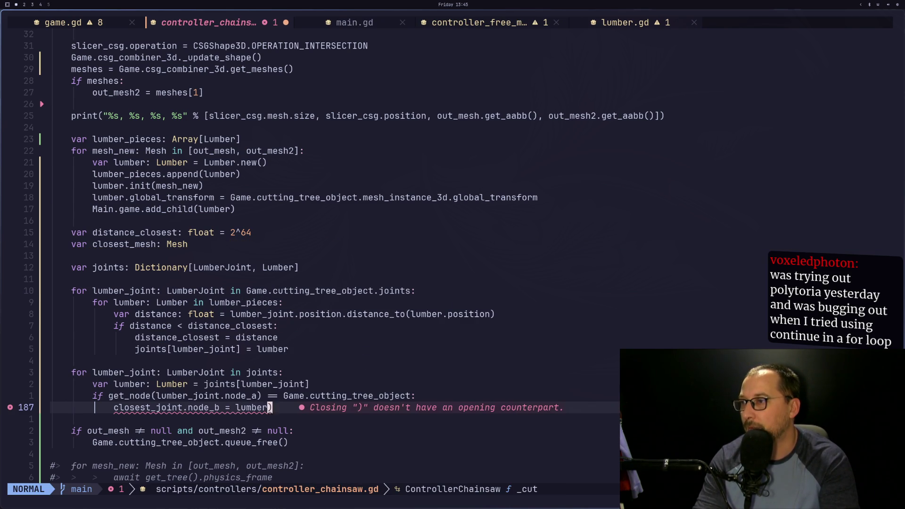
{"action": "type", "text": "i.get_path("}
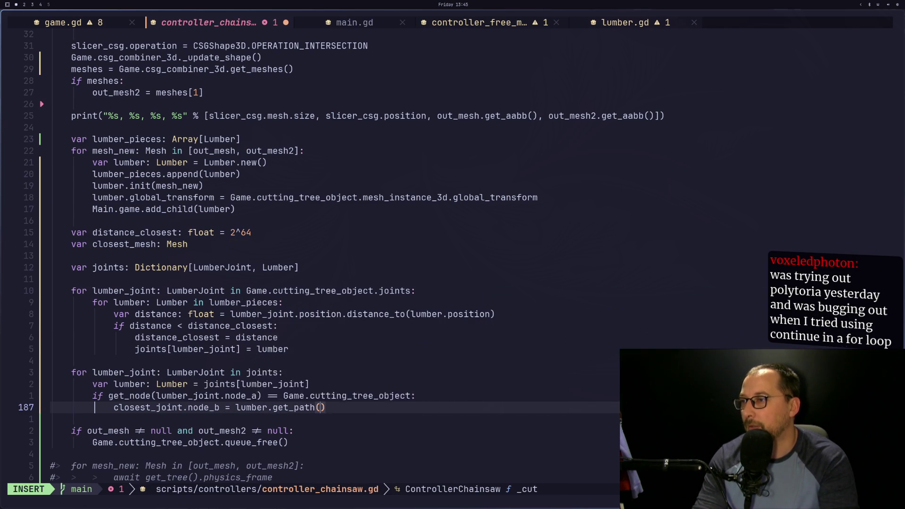
{"action": "key", "text": "Escape"}
{"action": "type", "text": ":w"}
{"action": "key", "text": "Return"}
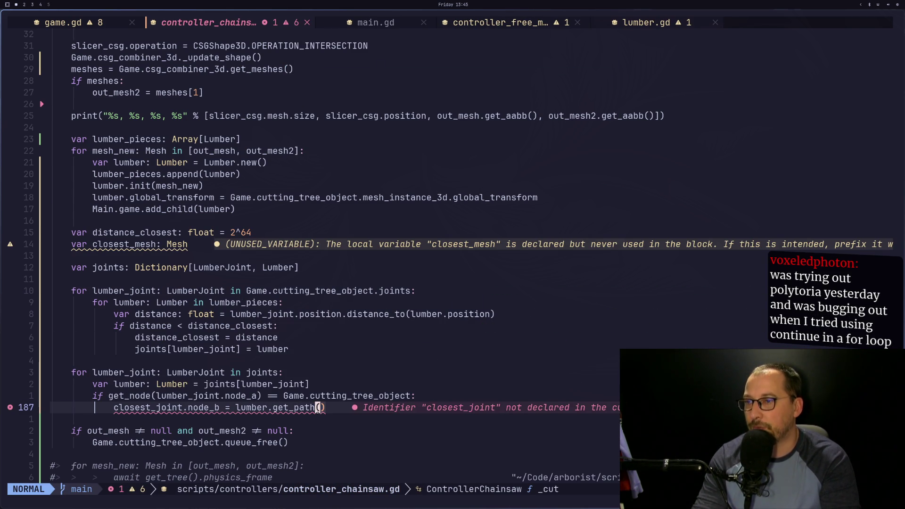
Paste lumber_joint over closest_joint, making 'lumber_joint.node_b = lumber.get_path()', and save.
{"action": "key", "text": "b"}
{"action": "key", "text": "b"}
{"action": "key", "text": "b"}
{"action": "key", "text": "k"}
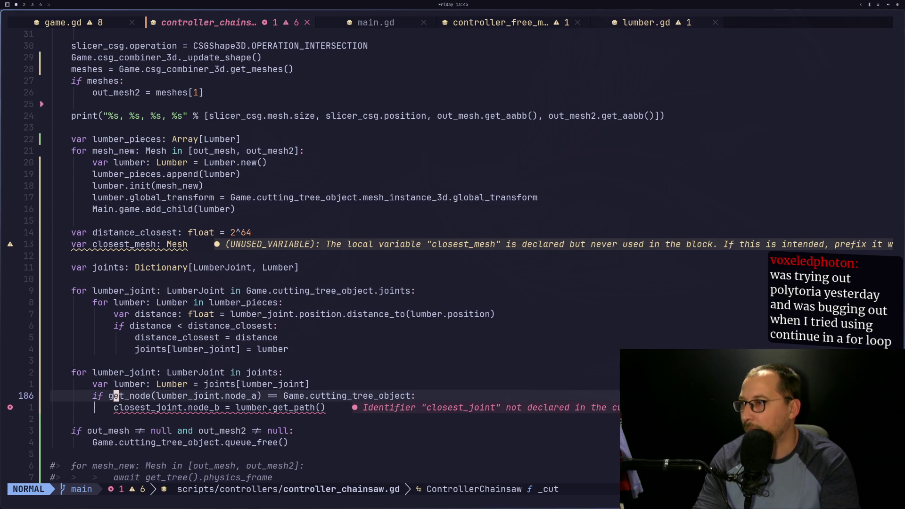
{"action": "key", "text": "l"}
{"action": "key", "text": "l"}
{"action": "key", "text": "l"}
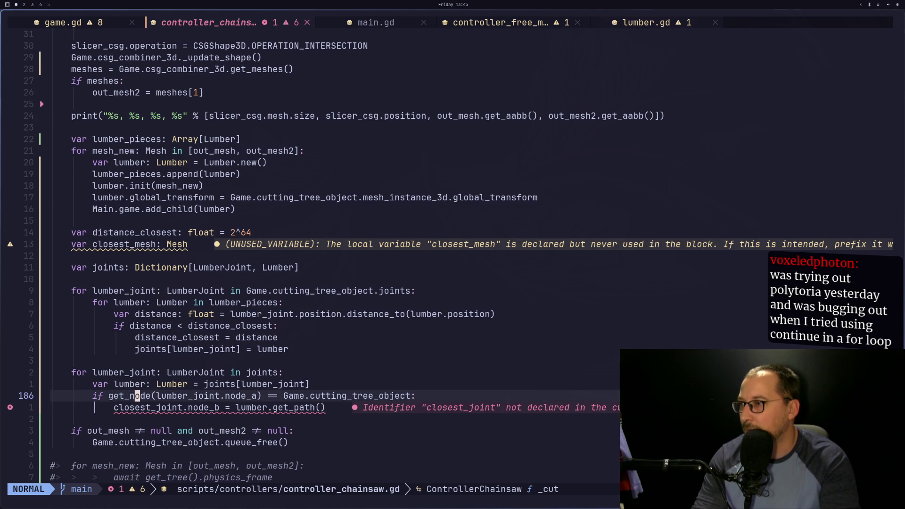
{"action": "key", "text": "b"}
{"action": "key", "text": "v"}
{"action": "key", "text": "l"}
{"action": "key", "text": "l"}
{"action": "key", "text": "l"}
{"action": "key", "text": "y"}
{"action": "key", "text": "j"}
{"action": "key", "text": "l"}
{"action": "key", "text": "l"}
{"action": "key", "text": "l"}
{"action": "type", "text": "st"}
{"action": "key", "text": "Escape"}
{"action": "type", "text": "viw"}
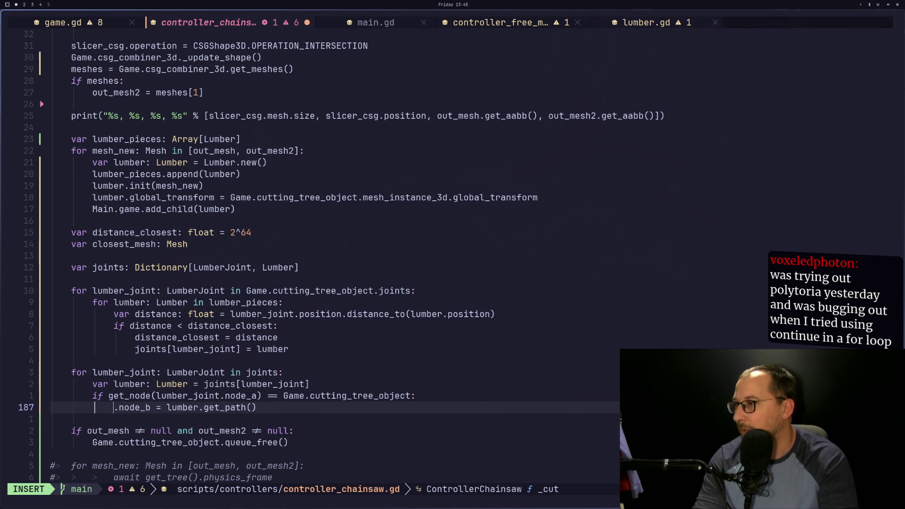
{"action": "type", "text": "p:w"}
{"action": "key", "text": "Return"}
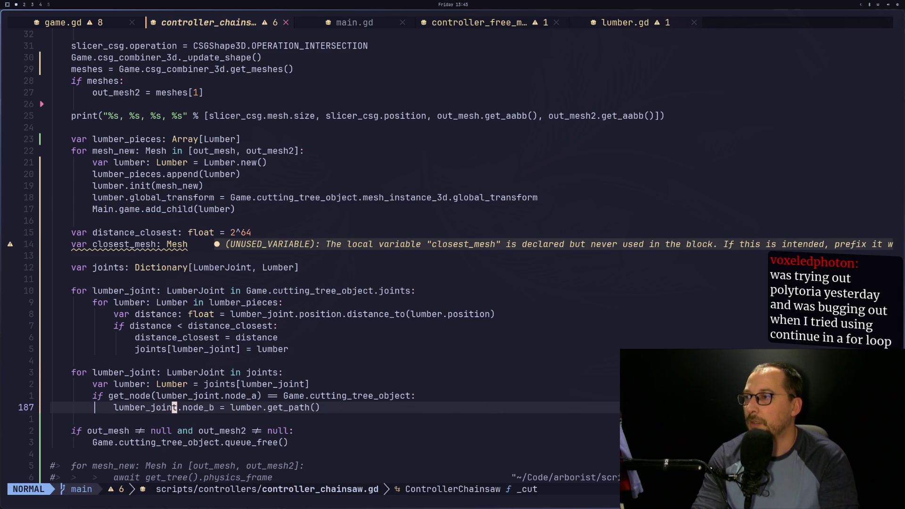
{"action": "key", "text": "braceright"}
{"action": "key", "text": "braceright"}
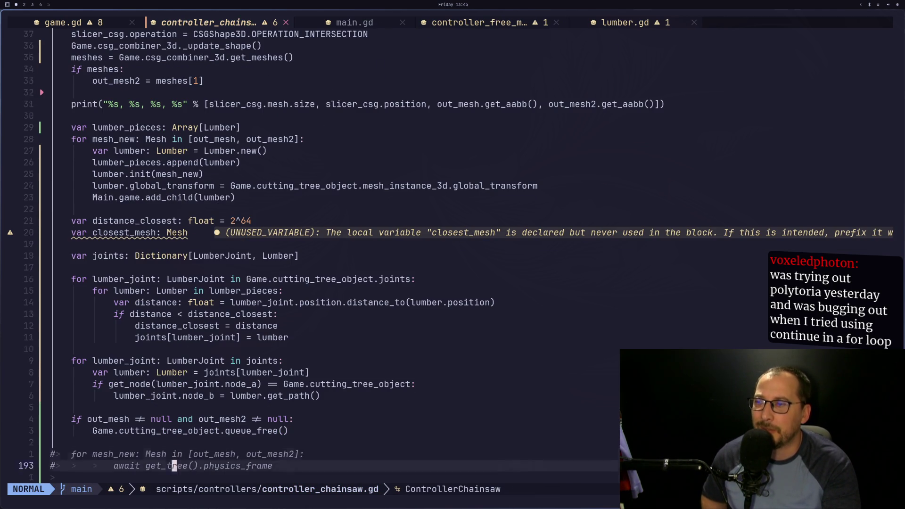
{"action": "key", "text": "ctrl+o"}
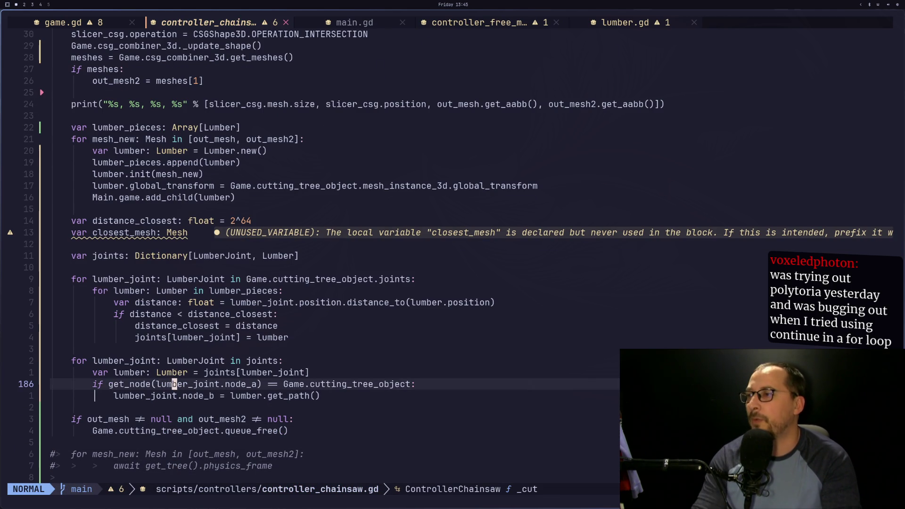
Duplicate the if block below and change the copied condition to check node_b, then save.
{"action": "key", "text": "y"}
{"action": "key", "text": "j"}
{"action": "key", "text": "j"}
{"action": "key", "text": "p"}
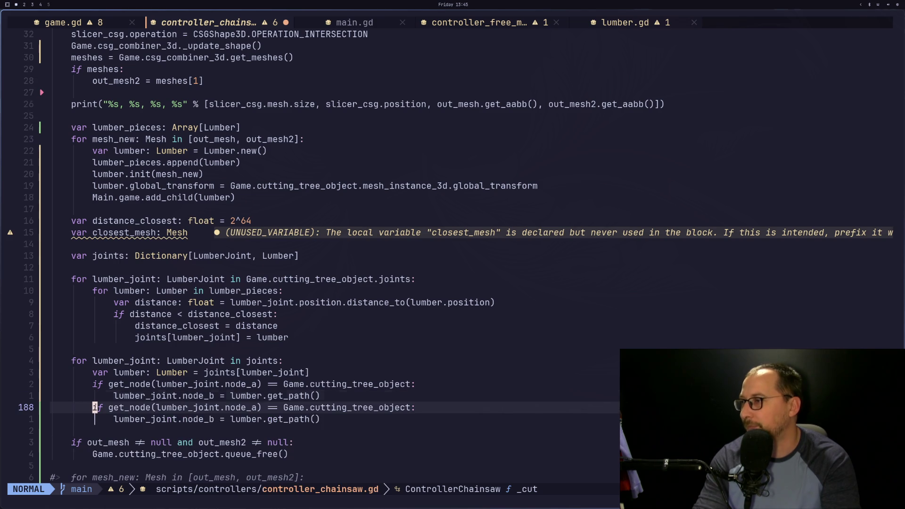
{"action": "key", "text": "w"}
{"action": "key", "text": "w"}
{"action": "key", "text": "w"}
{"action": "key", "text": "e"}
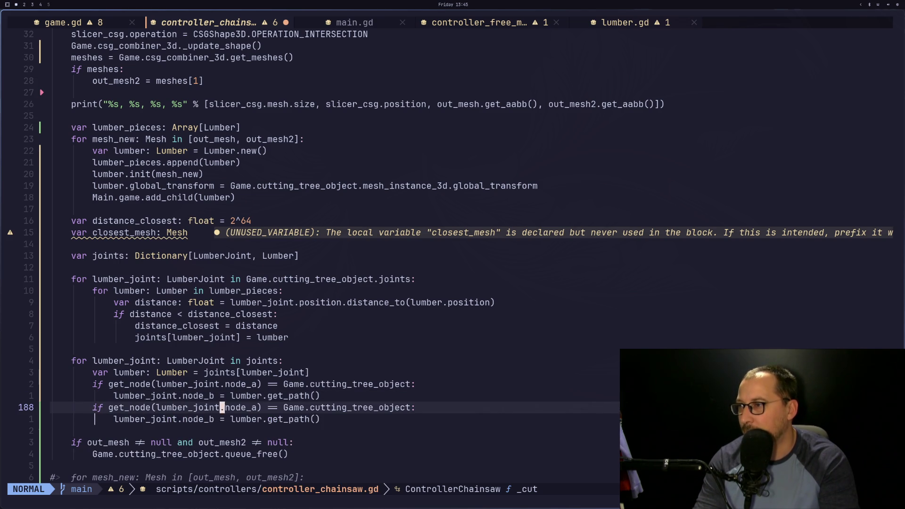
{"action": "key", "text": "r"}
{"action": "key", "text": "b"}
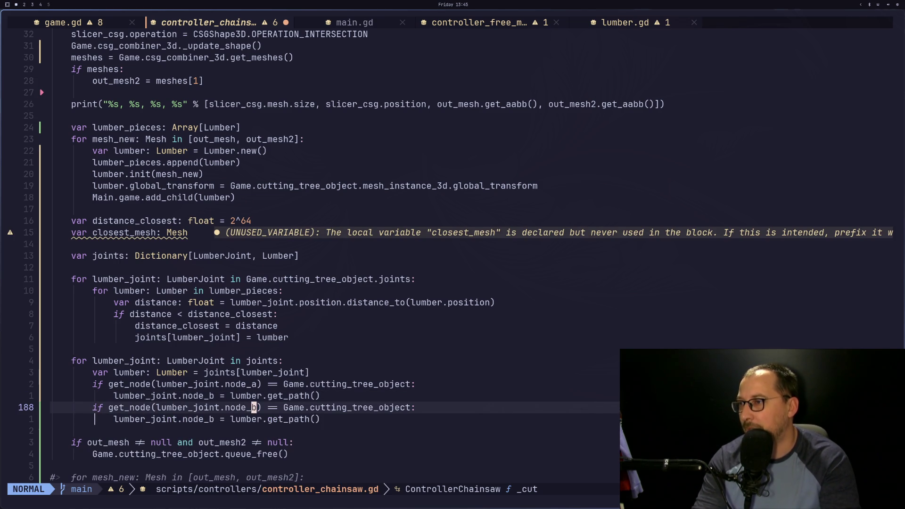
{"action": "key", "text": "shift+semicolon"}
{"action": "type", "text": "w"}
{"action": "key", "text": "Return"}
Change the copied assignment to set lumber_joint.node_a and save controller_chainsaw.gd.
{"action": "key", "text": "j"}
{"action": "key", "text": "h"}
{"action": "key", "text": "h"}
{"action": "key", "text": "h"}
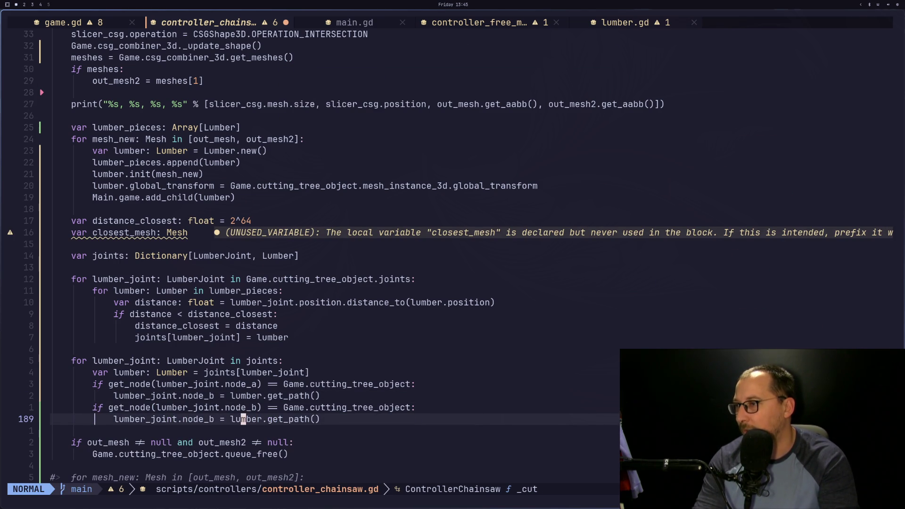
{"action": "type", "text": "hsa"}
{"action": "key", "text": "Escape"}
{"action": "key", "text": "shift+semicolon"}
{"action": "type", "text": "w"}
{"action": "key", "text": "Return"}
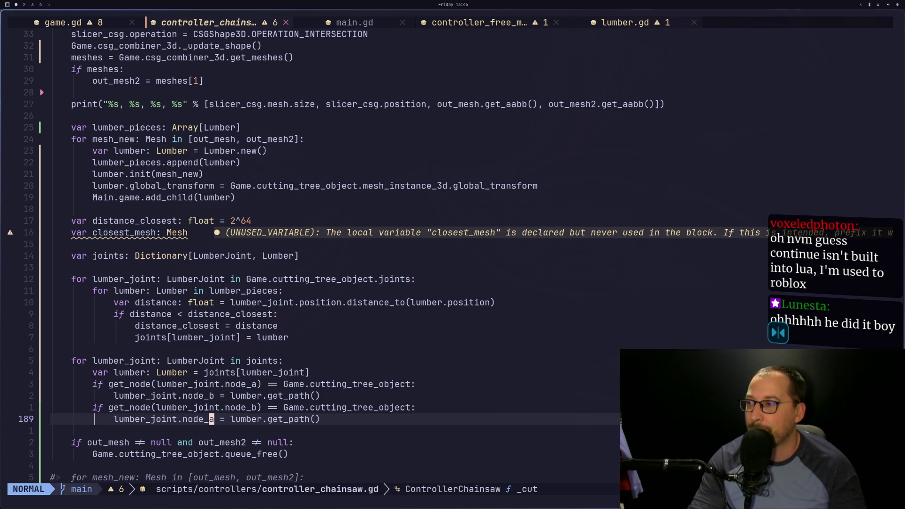
Delete the commented 'for mesh_new' line, undo it, and switch to Godot.
{"action": "key", "text": "j"}
{"action": "key", "text": "j"}
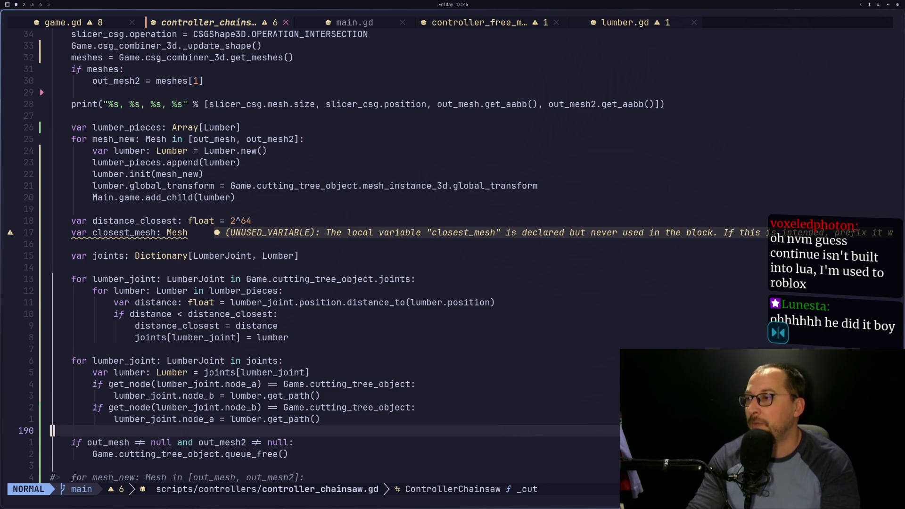
{"action": "key", "text": "j"}
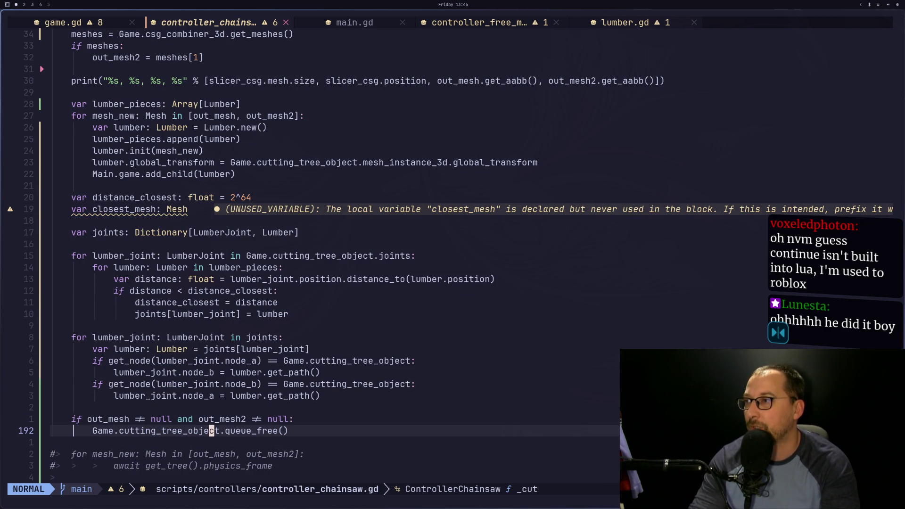
{"action": "key", "text": "j"}
{"action": "key", "text": "j"}
{"action": "key", "text": "d"}
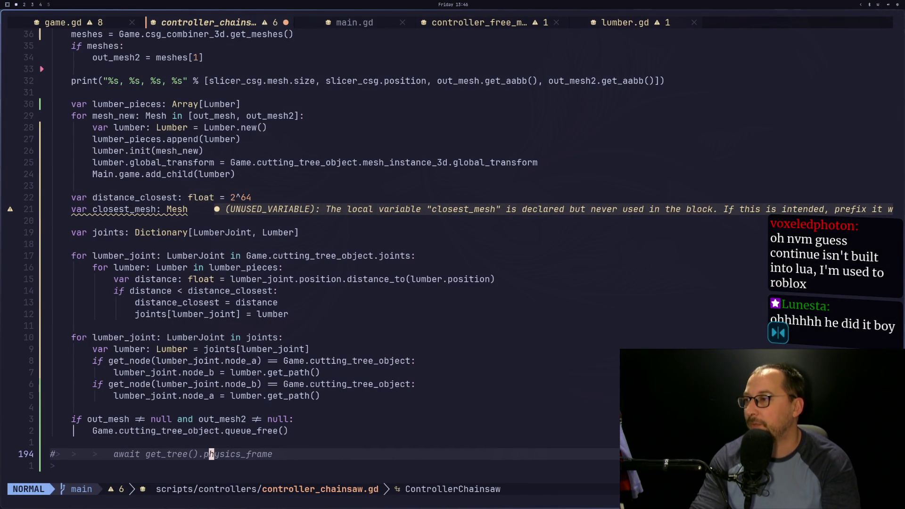
{"action": "type", "text": "u:"}
{"action": "key", "text": "super+2"}
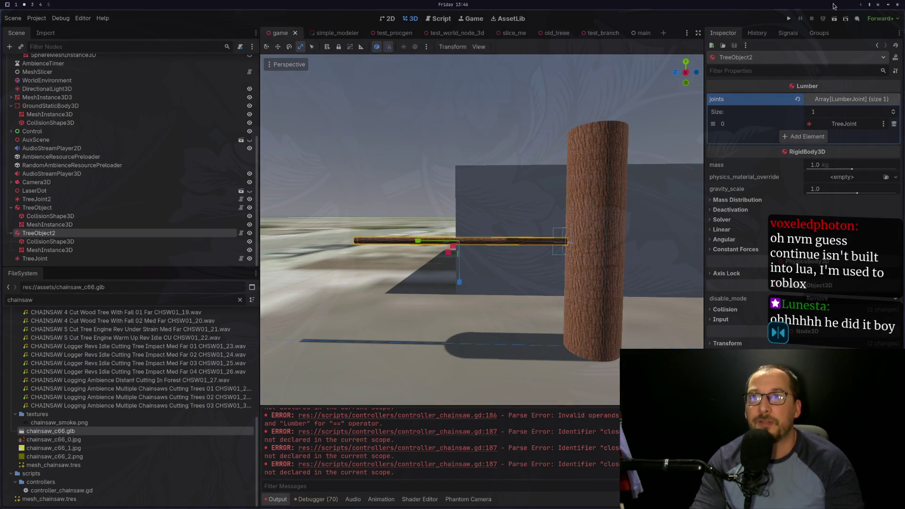
Run the game, reload it with F5, and tile its window on the right half beside the editor.
{"action": "left_click", "coordinate": [788, 18]}
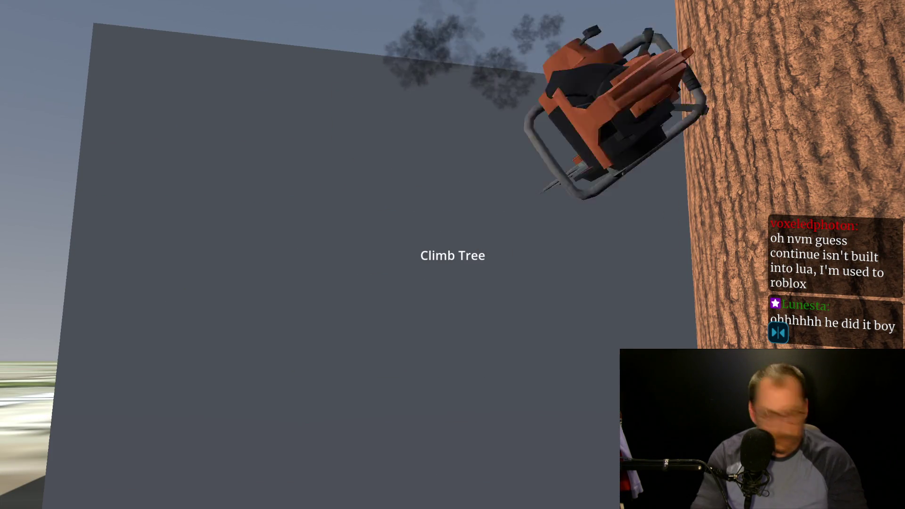
{"action": "key", "text": "F5"}
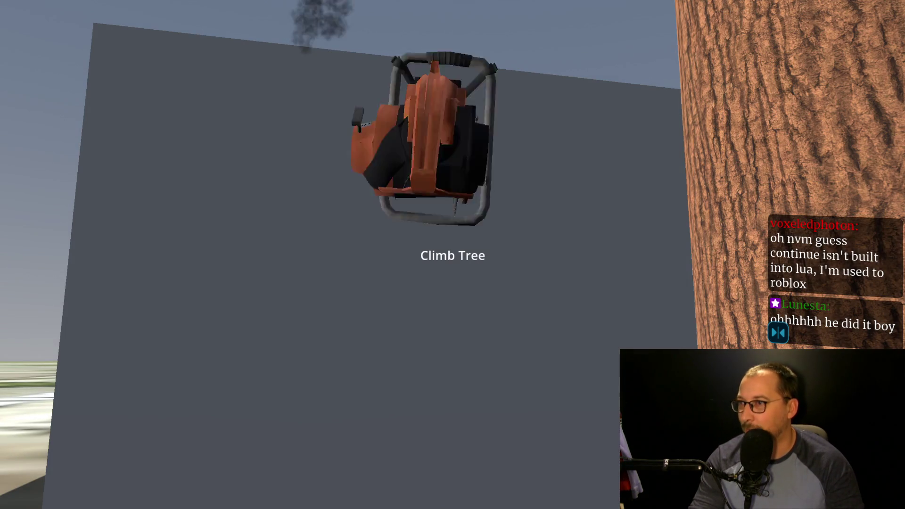
{"action": "key", "text": "super+f"}
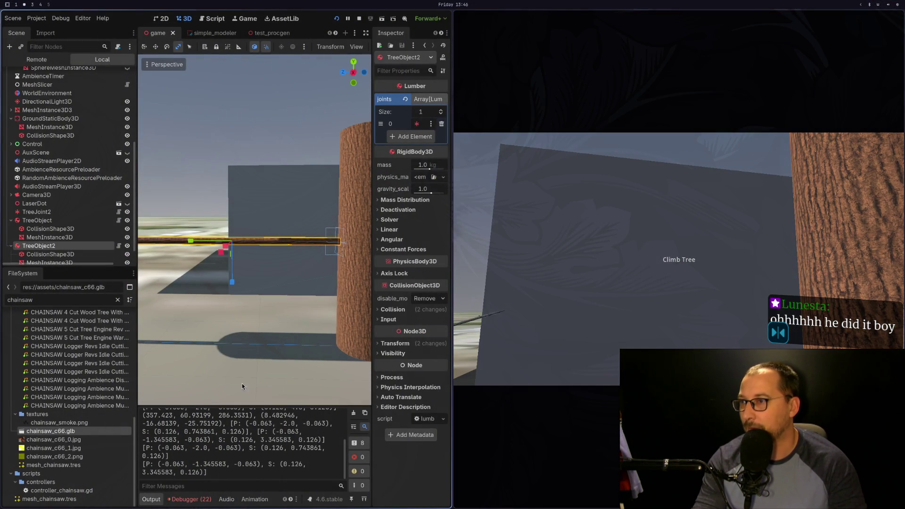
Open the Debugger's Errors list and compare the reported lines against the script in Neovim.
{"action": "left_click", "coordinate": [176, 502]}
{"action": "left_click", "coordinate": [203, 233]}
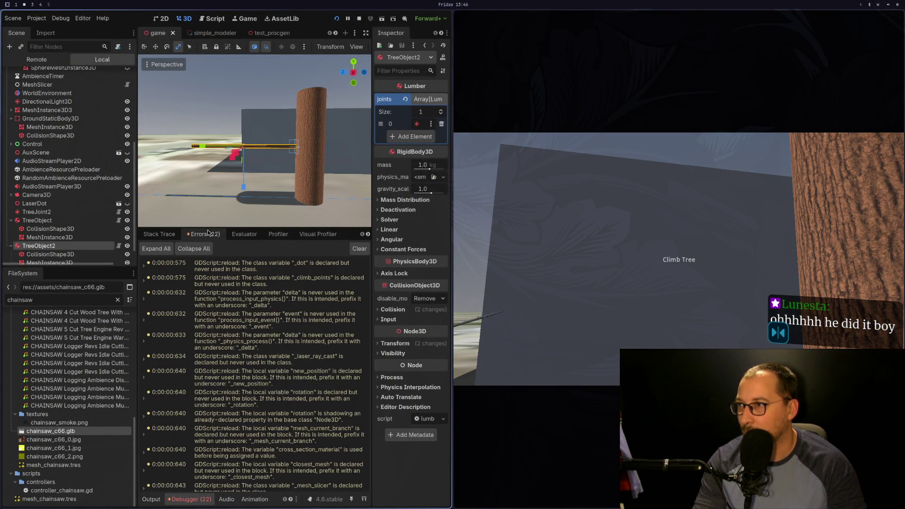
{"action": "scroll", "coordinate": [228, 351], "scroll_direction": "down", "scroll_amount": 5}
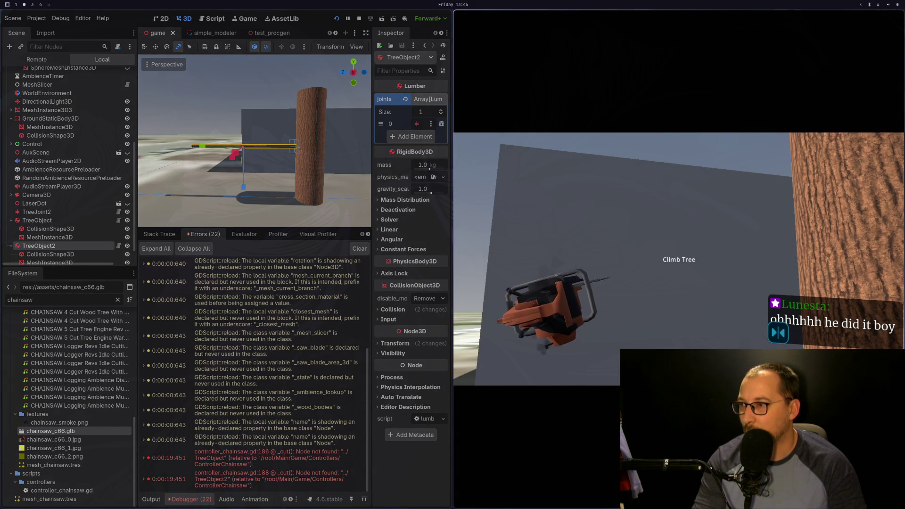
{"action": "key", "text": "super+1"}
{"action": "key", "text": "k"}
{"action": "key", "text": "k"}
{"action": "key", "text": "k"}
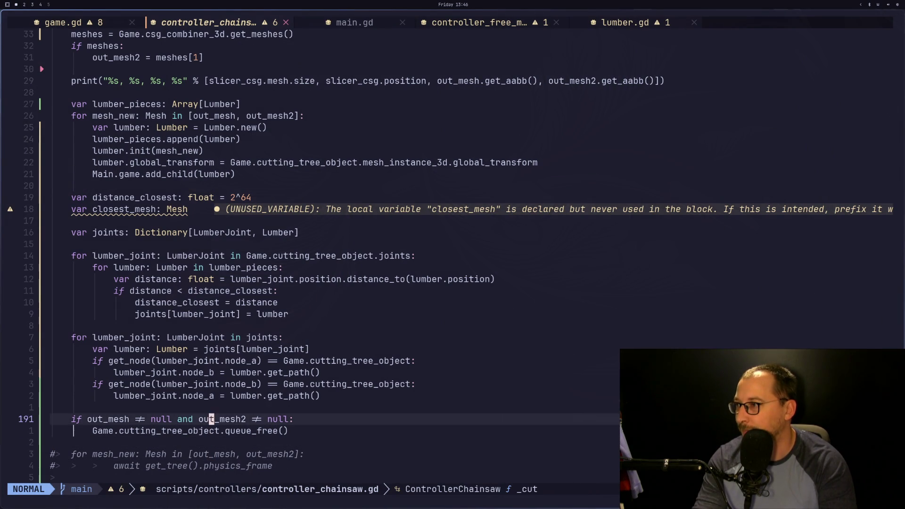
{"action": "key", "text": "k"}
{"action": "key", "text": "j"}
{"action": "key", "text": "k"}
{"action": "key", "text": "super+2"}
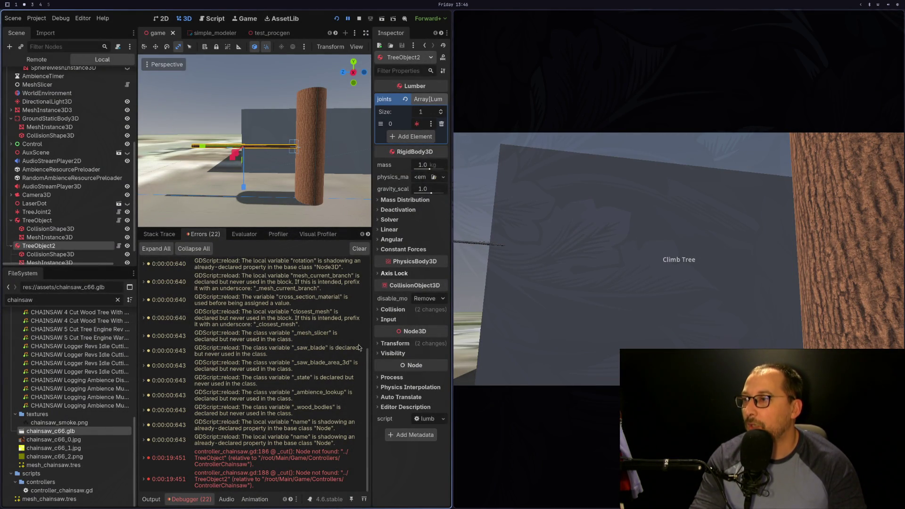
{"action": "key", "text": "super+1"}
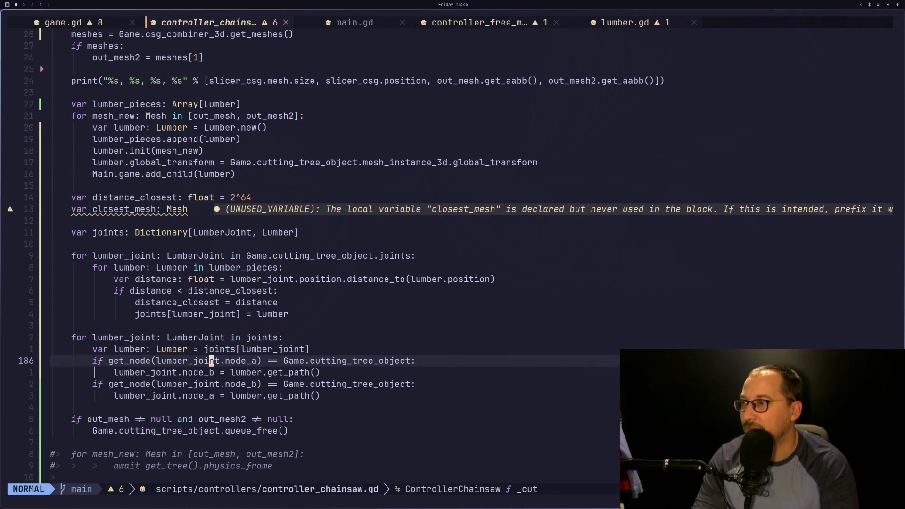
{"action": "key", "text": "h"}
{"action": "key", "text": "h"}
{"action": "key", "text": "h"}
{"action": "key", "text": "h"}
{"action": "key", "text": "h"}
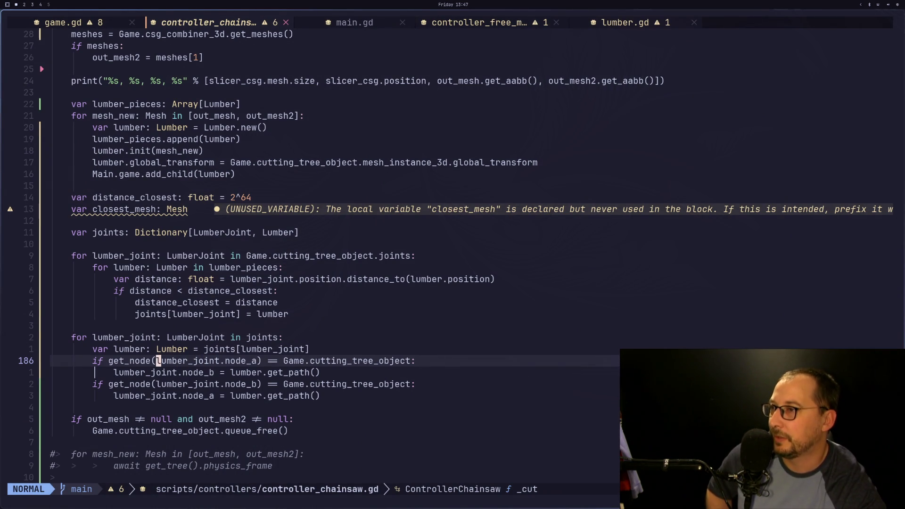
{"action": "key", "text": "super+2"}
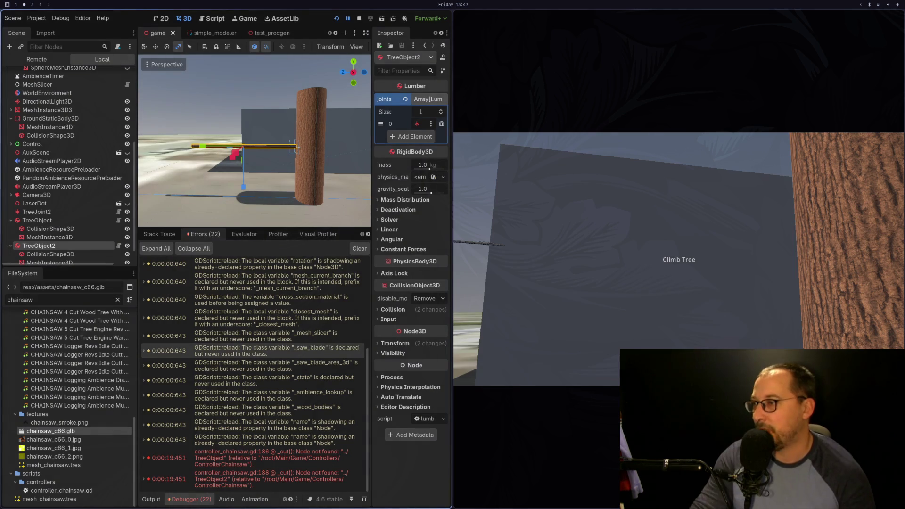
Open the red 'Node not found' error's source at line 186 of controller_chainsaw.gd.
{"action": "mouse_move", "coordinate": [245, 467]}
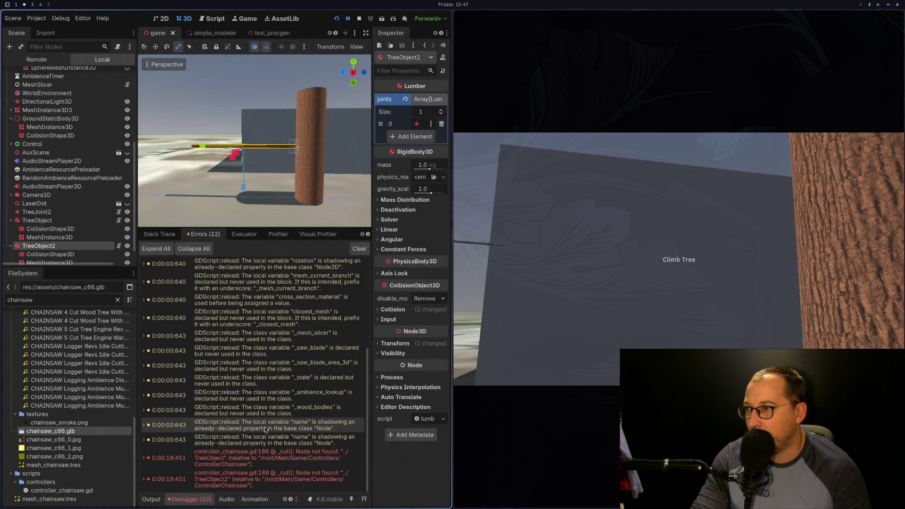
{"action": "mouse_move", "coordinate": [265, 454]}
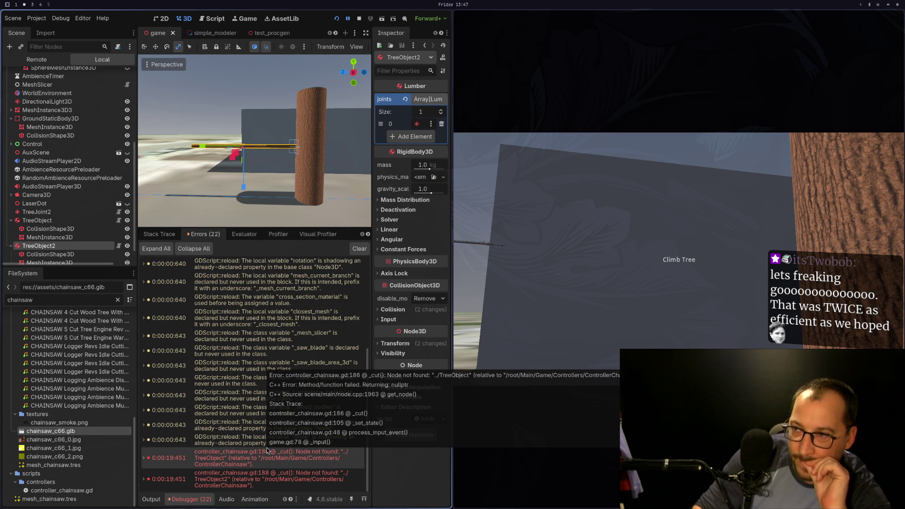
{"action": "double_click", "coordinate": [267, 451]}
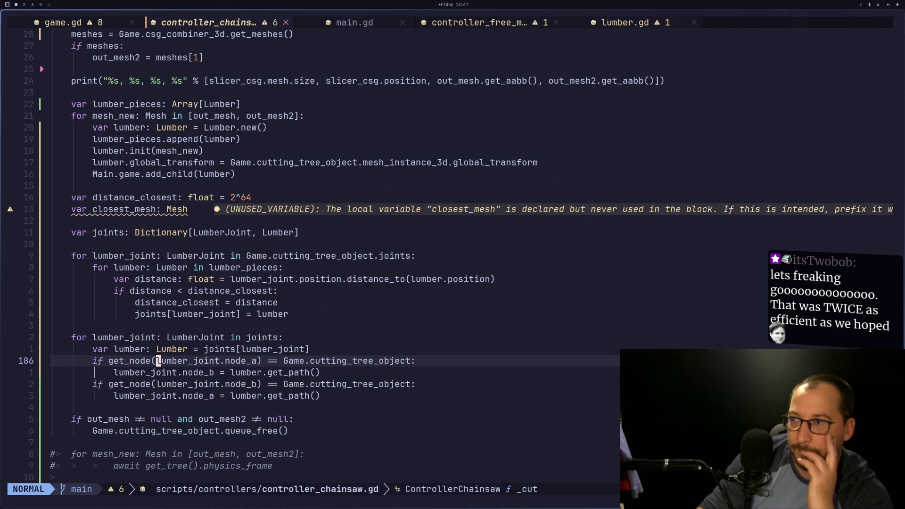
{"action": "key", "text": "super+2"}
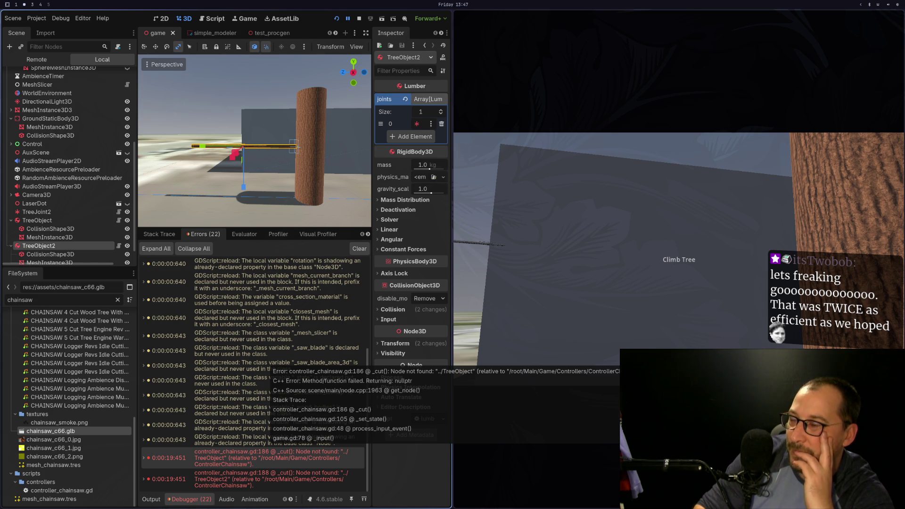
{"action": "double_click", "coordinate": [264, 455]}
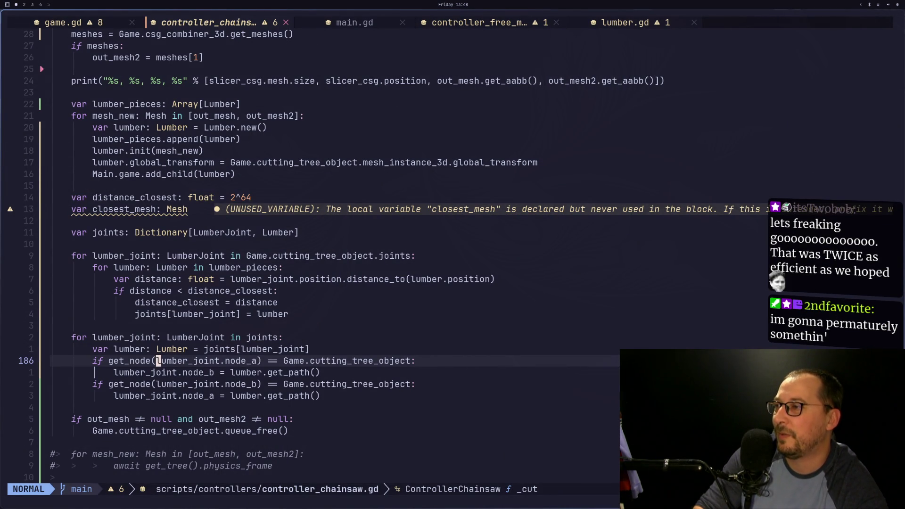
{"action": "left_click", "coordinate": [111, 360]}
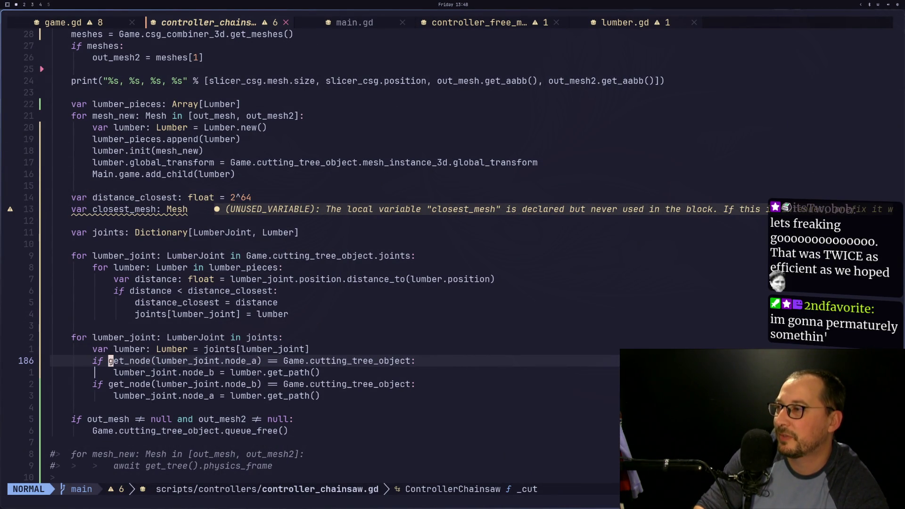
Launch Chromium and search Google for 'godot node'.
{"action": "key", "text": "alt+Tab"}
{"action": "key", "text": "alt+Tab"}
{"action": "key", "text": "alt+Tab"}
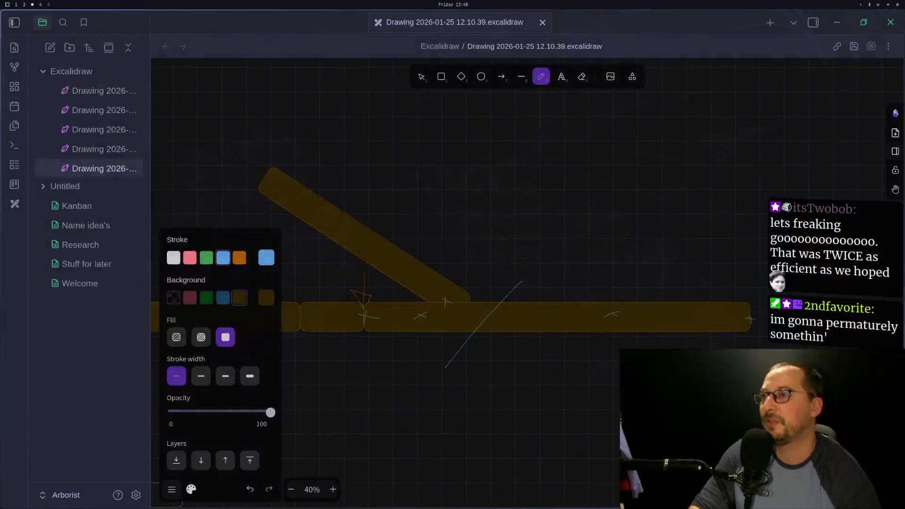
{"action": "key", "text": "super+2"}
{"action": "key", "text": "super+3"}
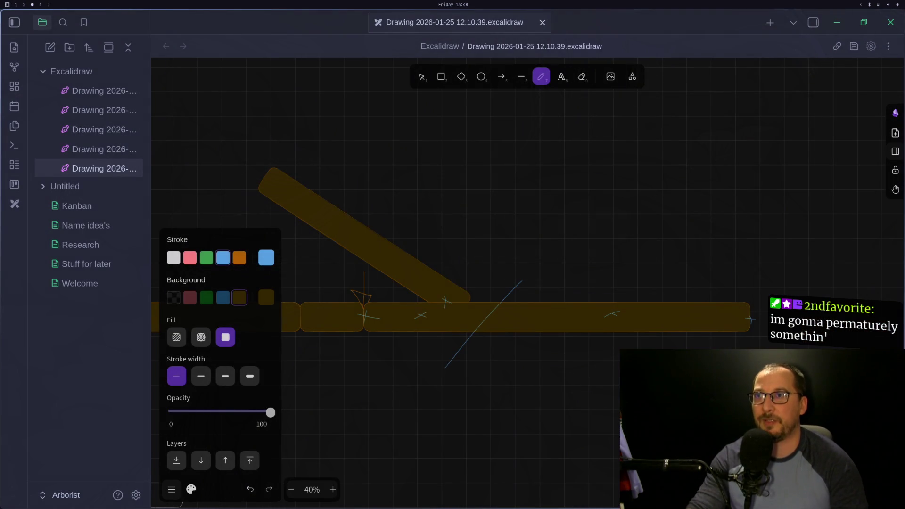
{"action": "key", "text": "super+space"}
{"action": "type", "text": "chro"}
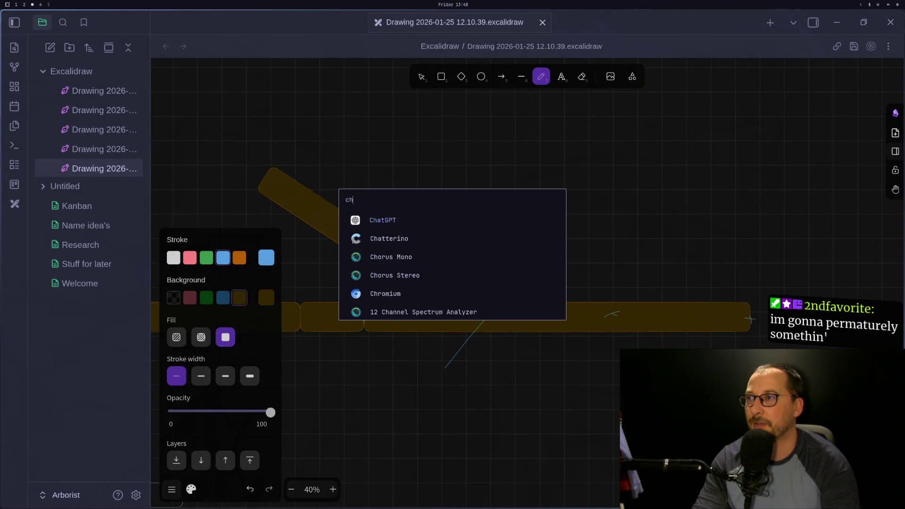
{"action": "key", "text": "Return"}
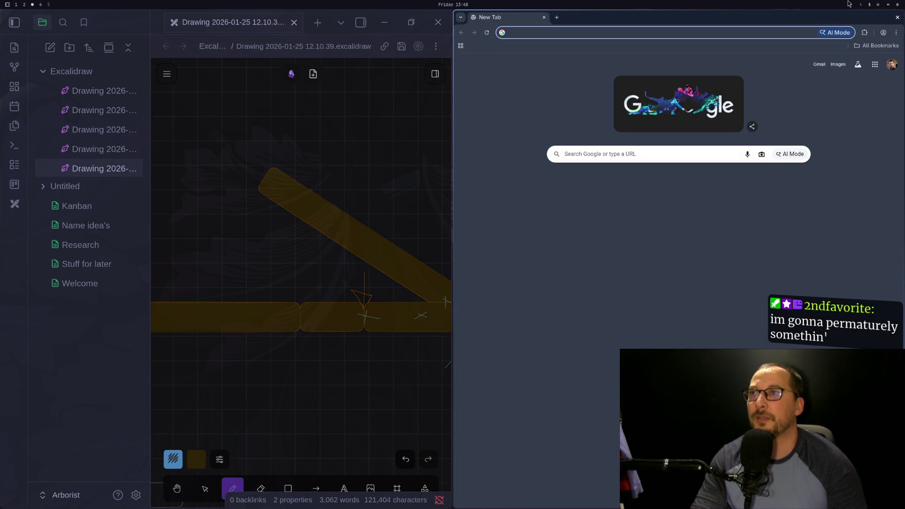
{"action": "type", "text": "godot node"}
{"action": "key", "text": "Return"}
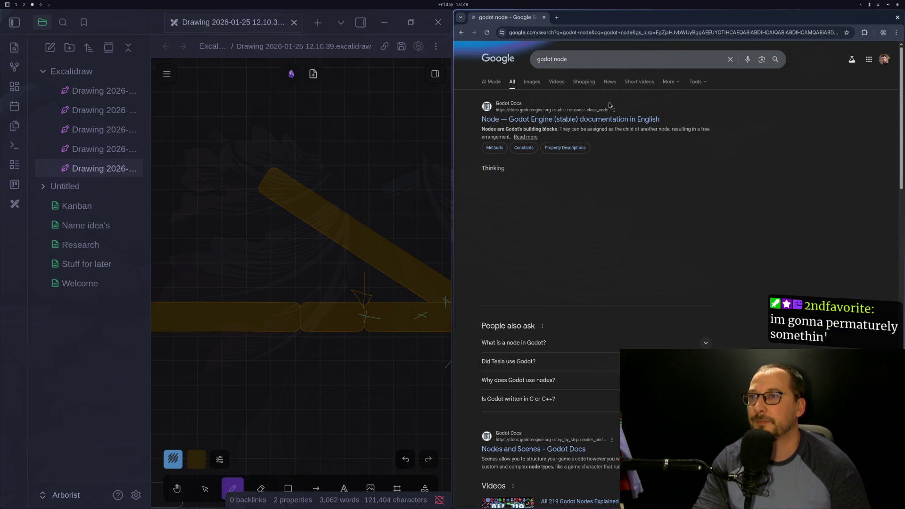
Open the Godot Node class docs and jump to the get_node method description.
{"action": "left_click", "coordinate": [607, 113]}
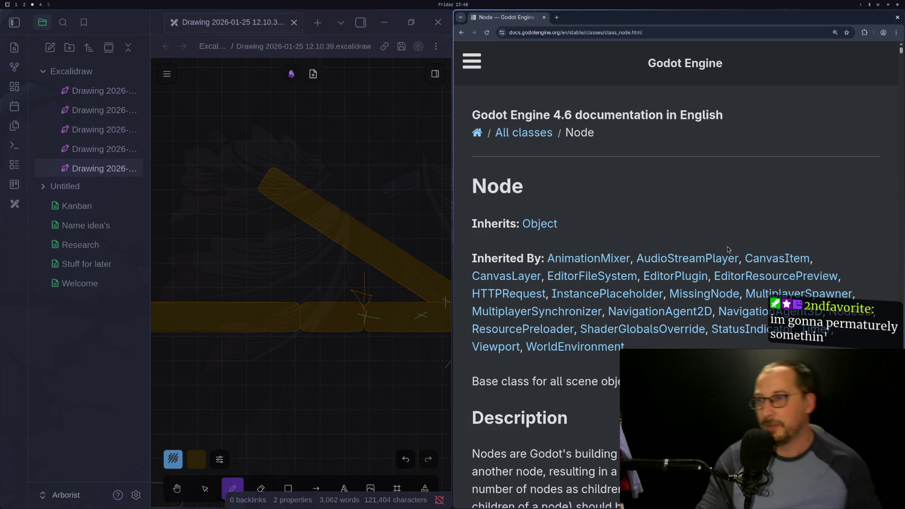
{"action": "scroll", "coordinate": [551, 44], "scroll_direction": "down", "scroll_amount": 15}
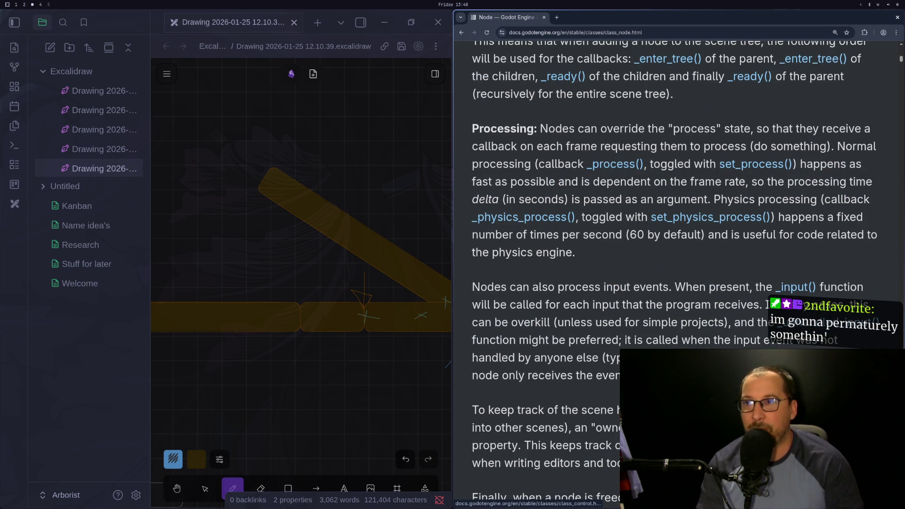
{"action": "scroll", "coordinate": [669, 202], "scroll_direction": "down", "scroll_amount": 20}
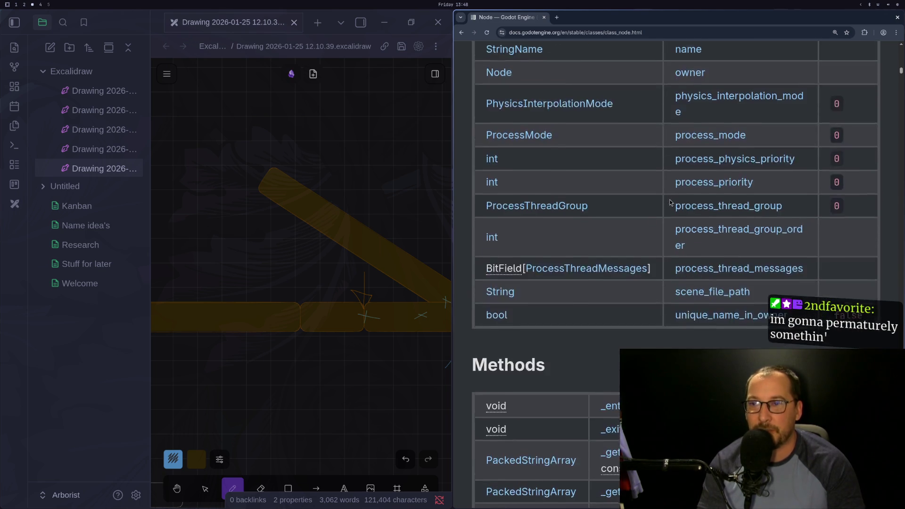
{"action": "scroll", "coordinate": [669, 201], "scroll_direction": "down", "scroll_amount": 5}
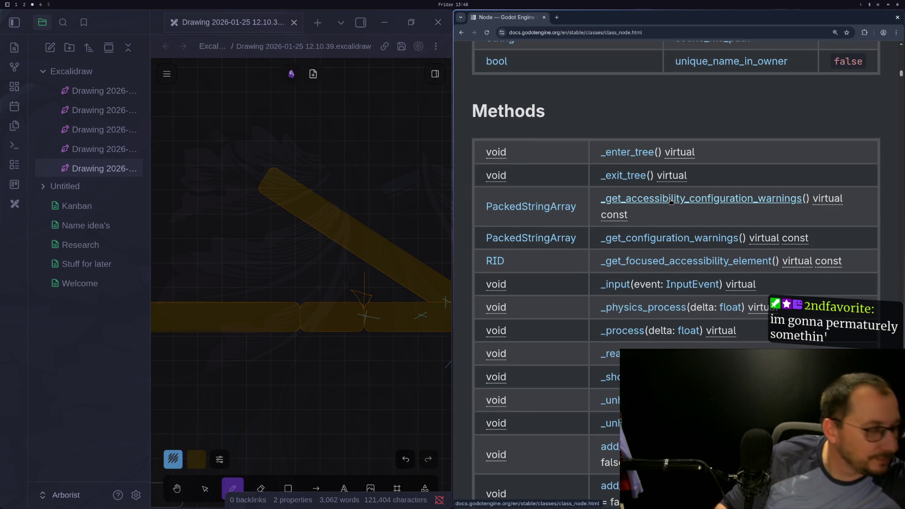
{"action": "scroll", "coordinate": [671, 202], "scroll_direction": "down", "scroll_amount": 6}
{"action": "scroll", "coordinate": [593, 381], "scroll_direction": "down", "scroll_amount": 7}
{"action": "scroll", "coordinate": [596, 370], "scroll_direction": "down", "scroll_amount": 2}
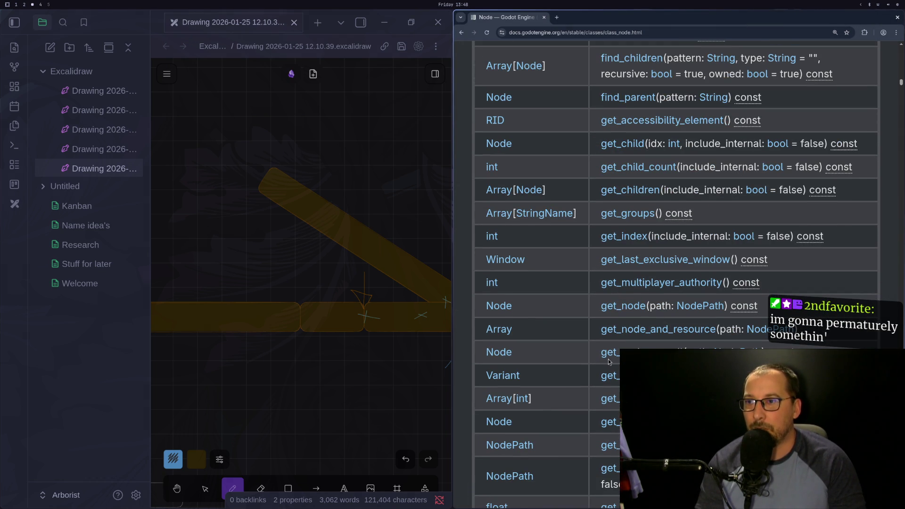
{"action": "left_click", "coordinate": [606, 307]}
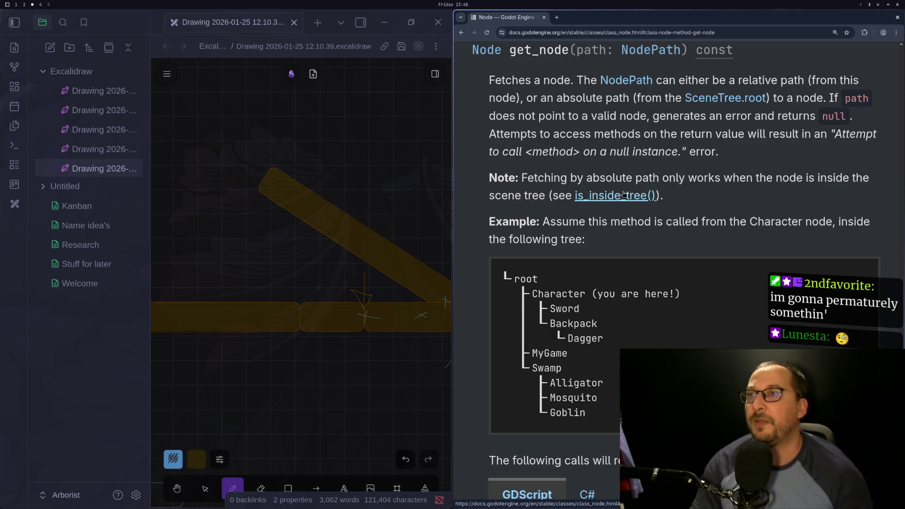
{"action": "key", "text": "super+1"}
Prefix the line 186 get_node check with 'get_tree().' using the completion.
{"action": "type", "text": "if get_treee"}
{"action": "key", "text": "ctrl+n"}
{"action": "key", "text": "ctrl+n"}
{"action": "key", "text": "Return"}
{"action": "type", "text": "."}
{"action": "key", "text": "Escape"}
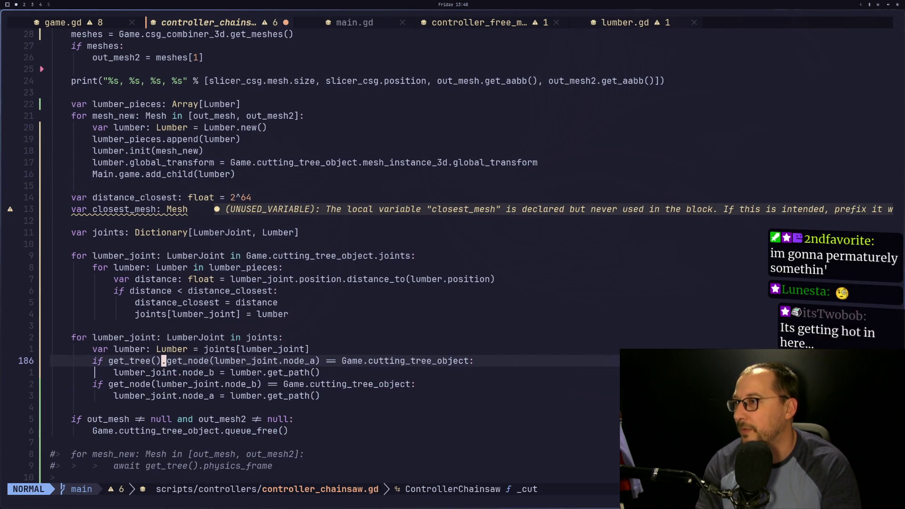
Add the same 'get_tree().' prefix to the line 188 check and save controller_chainsaw.gd.
{"action": "key", "text": "j"}
{"action": "key", "text": "j"}
{"action": "key", "text": "j"}
{"action": "key", "text": "asciicircum"}
{"action": "key", "text": "k"}
{"action": "key", "text": "k"}
{"action": "type", "text": "jhiget_t"}
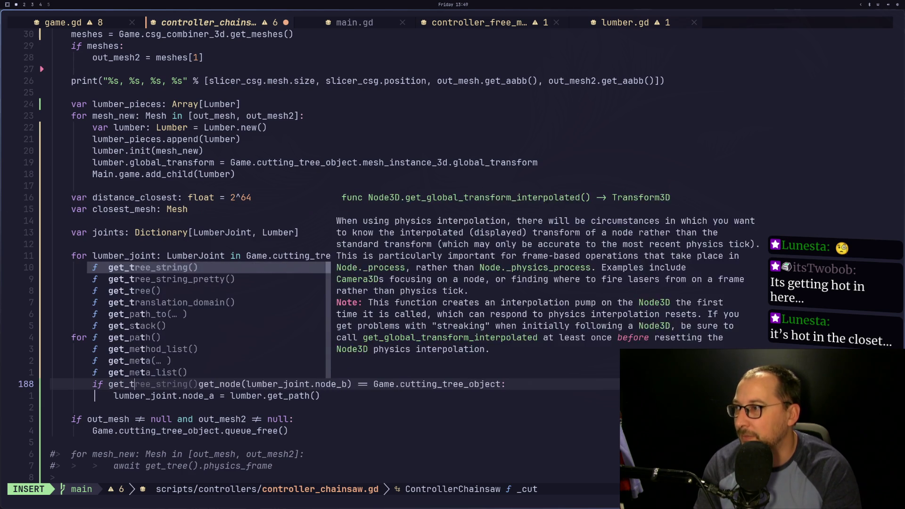
{"action": "type", "text": "ree()."}
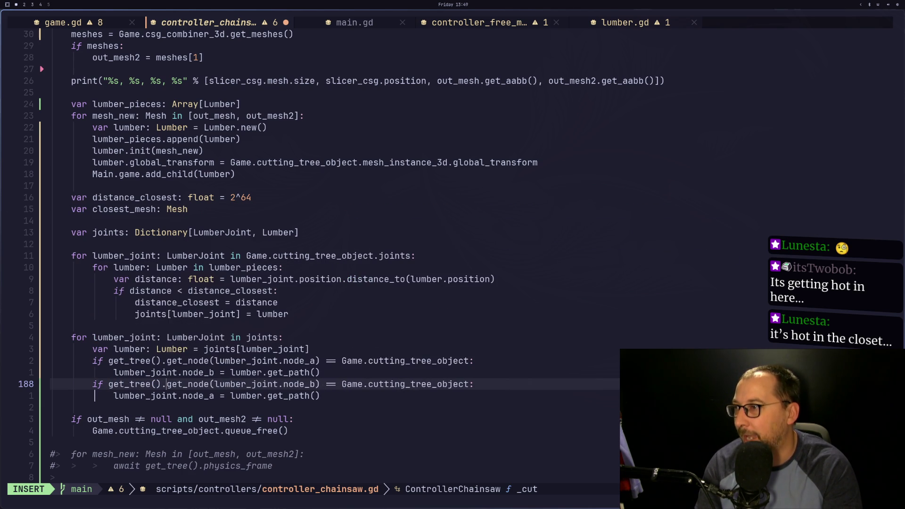
{"action": "key", "text": "Escape"}
{"action": "type", "text": ":w"}
{"action": "key", "text": "Return"}
{"action": "key", "text": "super+2"}
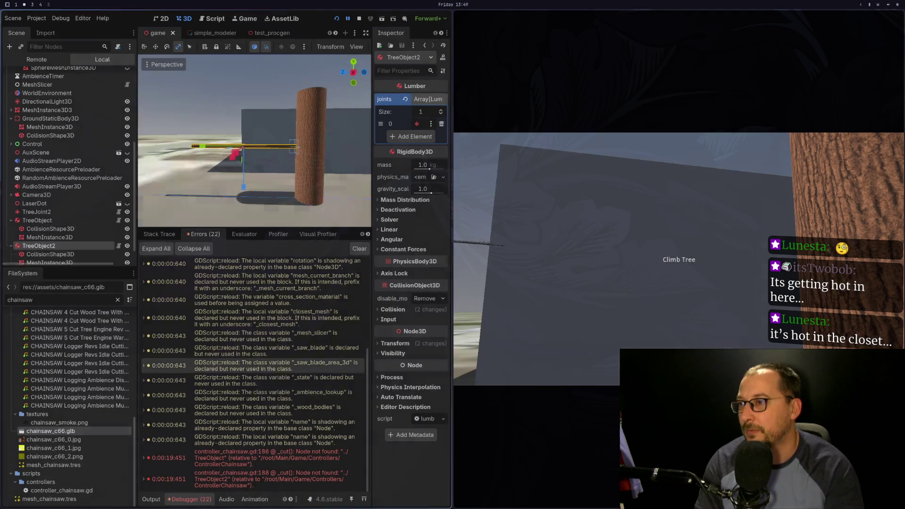
Relaunch the game, walk to the branch and saw it, then tile the paused game window right.
{"action": "left_click", "coordinate": [336, 19]}
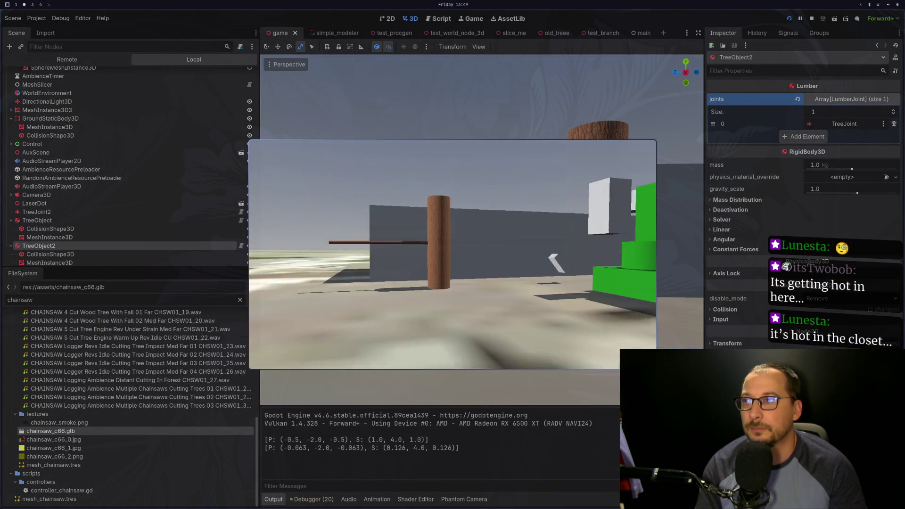
{"action": "key", "text": "w"}
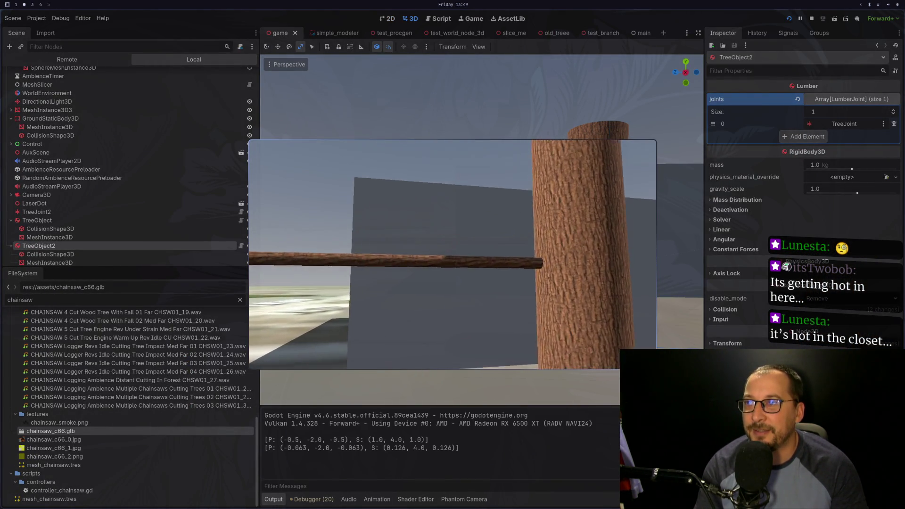
{"action": "key", "text": "1"}
{"action": "left_click", "coordinate": [452, 254]}
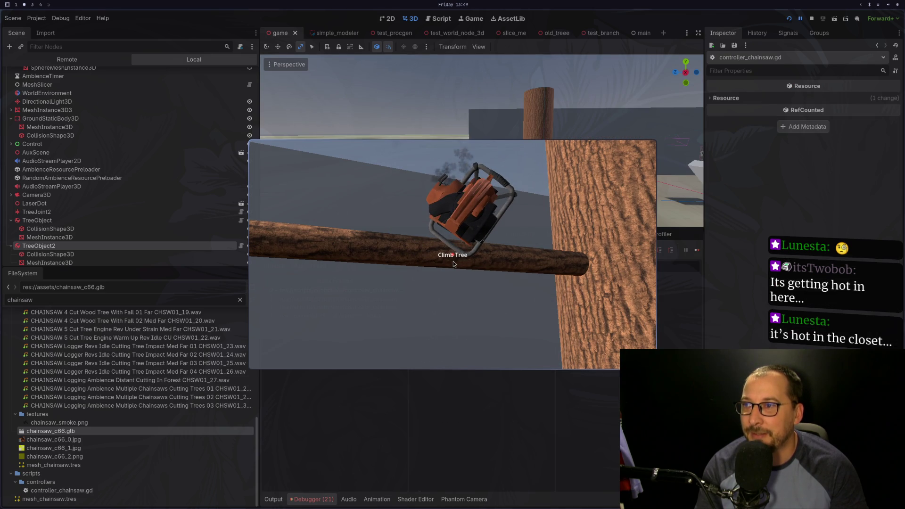
{"action": "left_click_drag", "start_coordinate": [422, 187], "coordinate": [612, 223]}
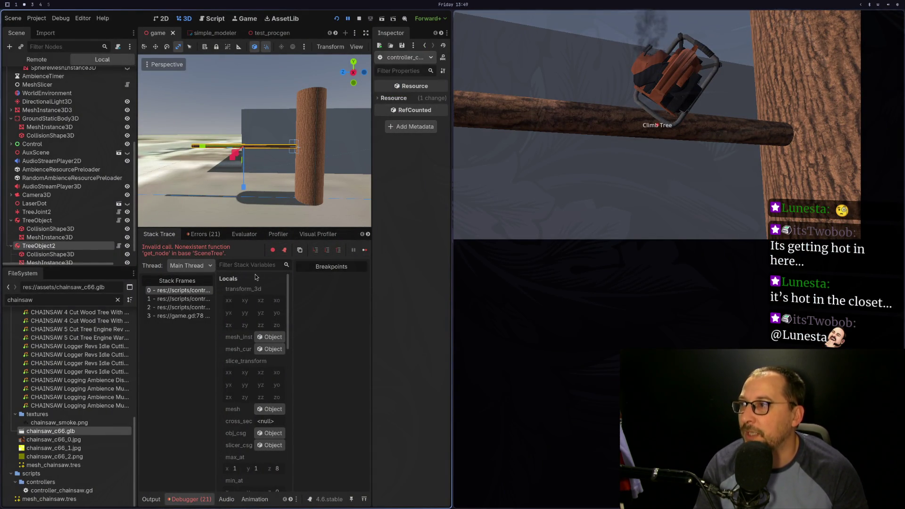
{"action": "key", "text": "super+3"}
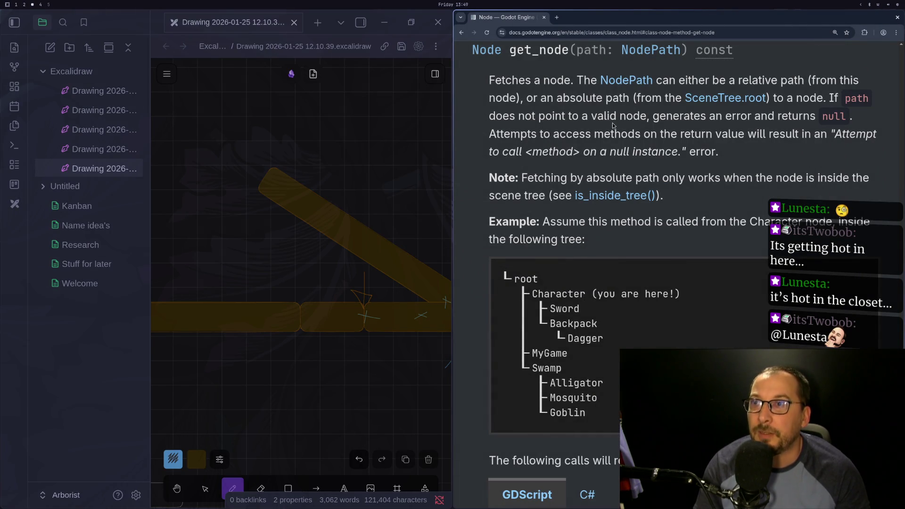
Change the node_a check to call get_tree().root.get_node, using the root autocompletion.
{"action": "key", "text": "super+1"}
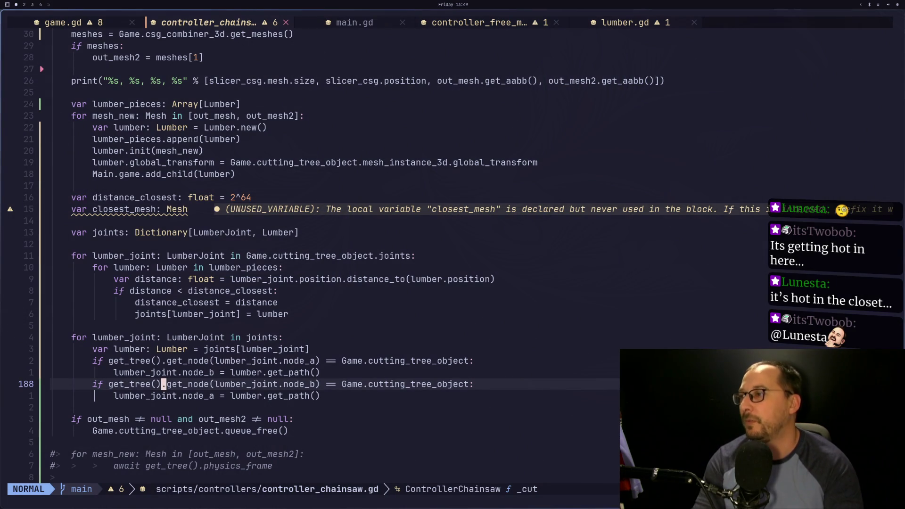
{"action": "key", "text": "o"}
{"action": "key", "text": "Escape"}
{"action": "key", "text": "u"}
{"action": "key", "text": "k"}
{"action": "key", "text": "k"}
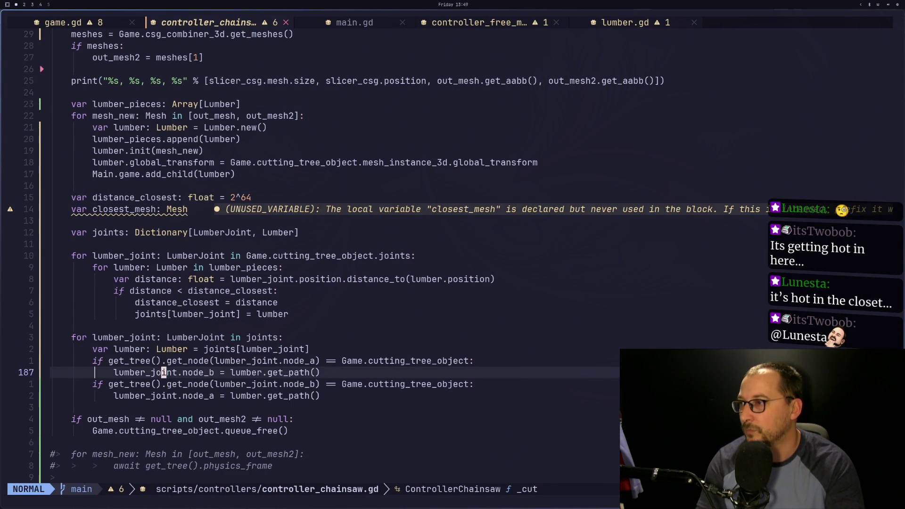
{"action": "type", "text": "ing_tr"}
{"action": "key", "text": "BackSpace"}
{"action": "key", "text": "BackSpace"}
{"action": "key", "text": "BackSpace"}
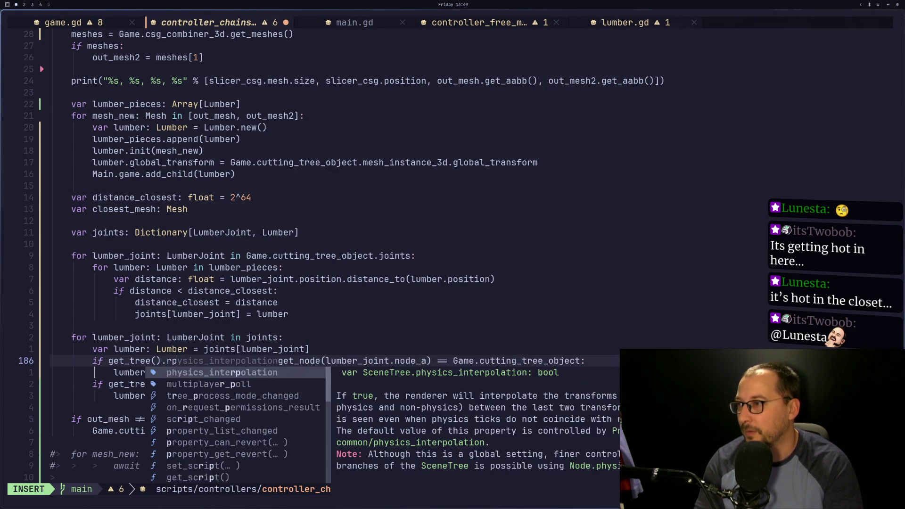
{"action": "type", "text": "oot."}
{"action": "key", "text": "Escape"}
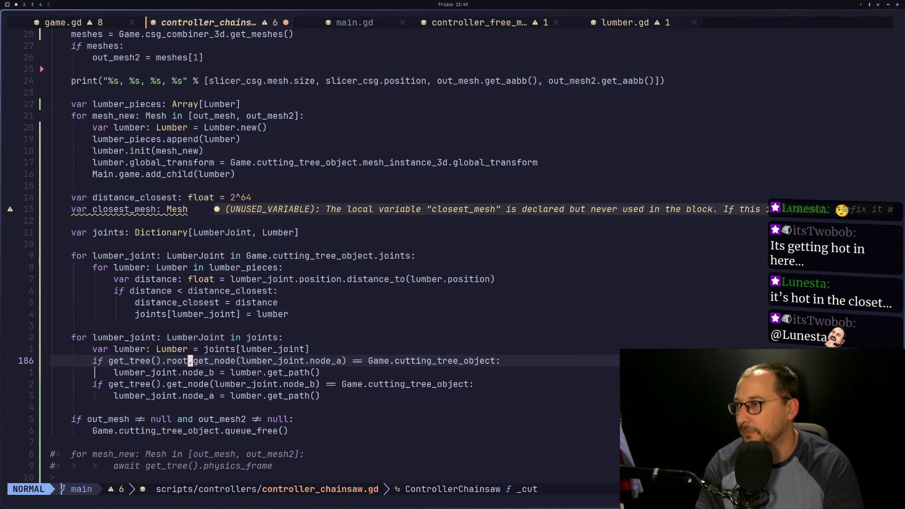
{"action": "key", "text": "j"}
{"action": "key", "text": "j"}
Insert root. into the node_b check, save the script, and relaunch the game in Godot.
{"action": "key", "text": "h"}
{"action": "key", "text": "h"}
{"action": "key", "text": "h"}
{"action": "type", "text": "hiroot."}
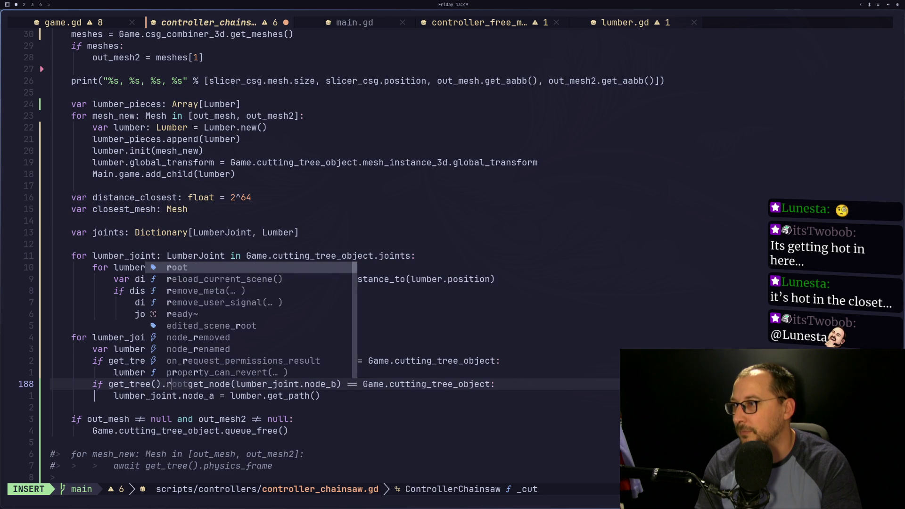
{"action": "key", "text": "Escape"}
{"action": "key", "text": "}"}
{"action": "key", "text": "}"}
{"action": "key", "text": "j"}
{"action": "key", "text": "j"}
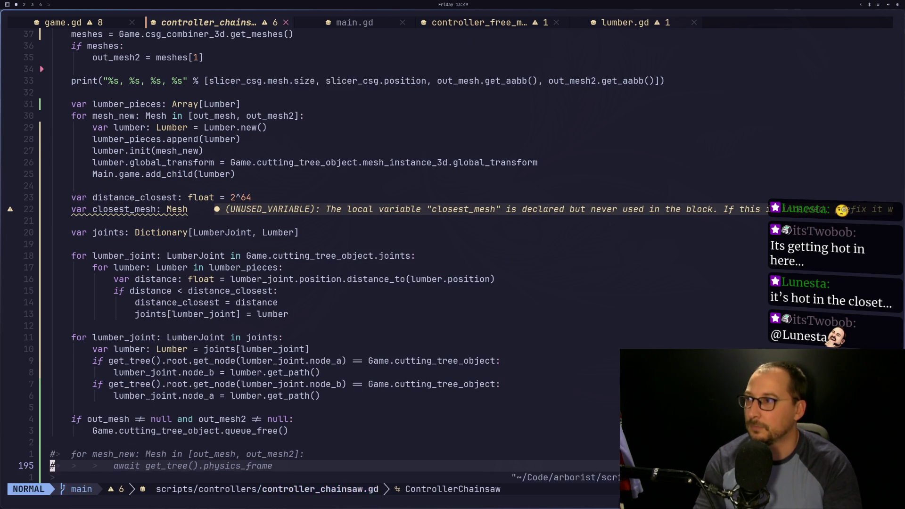
{"action": "key", "text": "super+2"}
{"action": "left_click", "coordinate": [337, 19]}
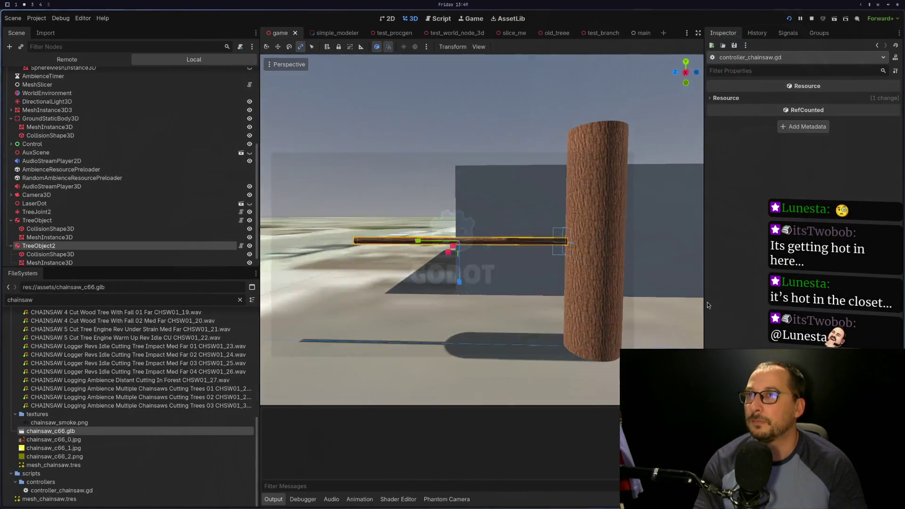
Walk up to the horizontal log beside the tree trunk, aim the chainsaw cut, then return to the Godot editor.
{"action": "key", "text": "w"}
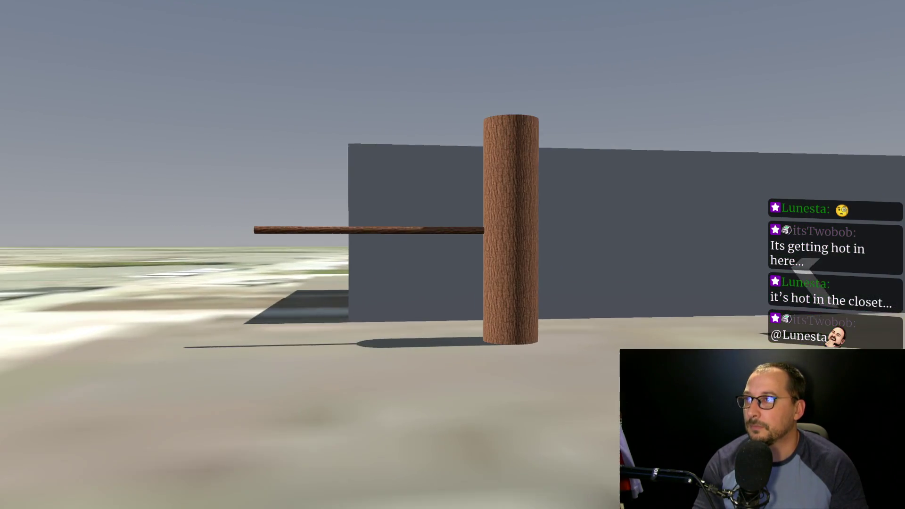
{"action": "key", "text": "w"}
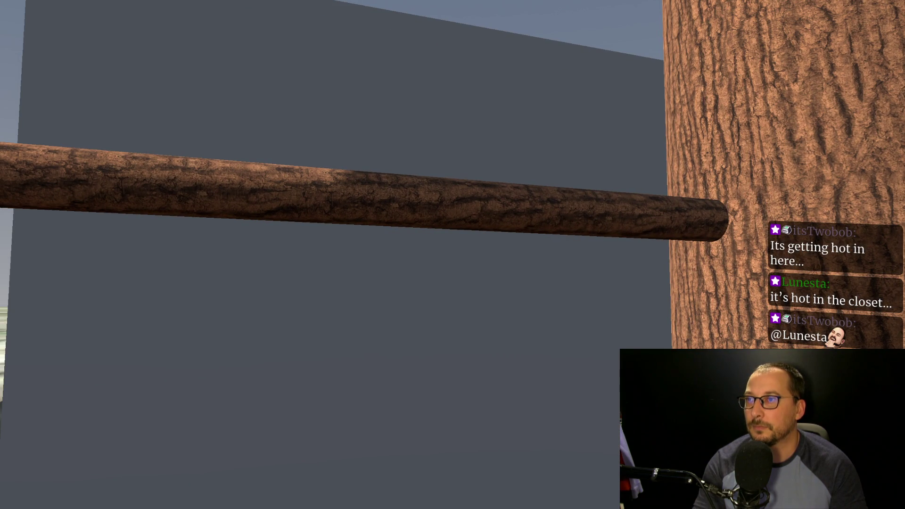
{"action": "key", "text": "w"}
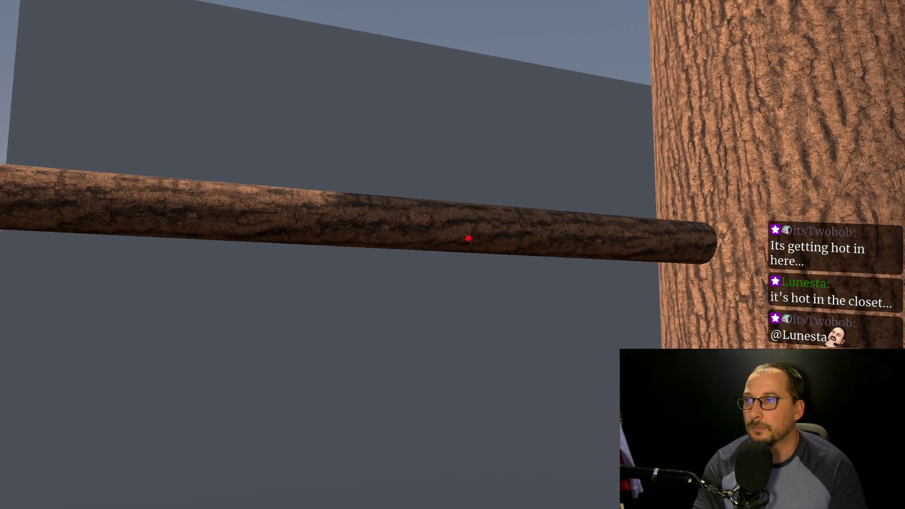
{"action": "mouse_move", "coordinate": [453, 255]}
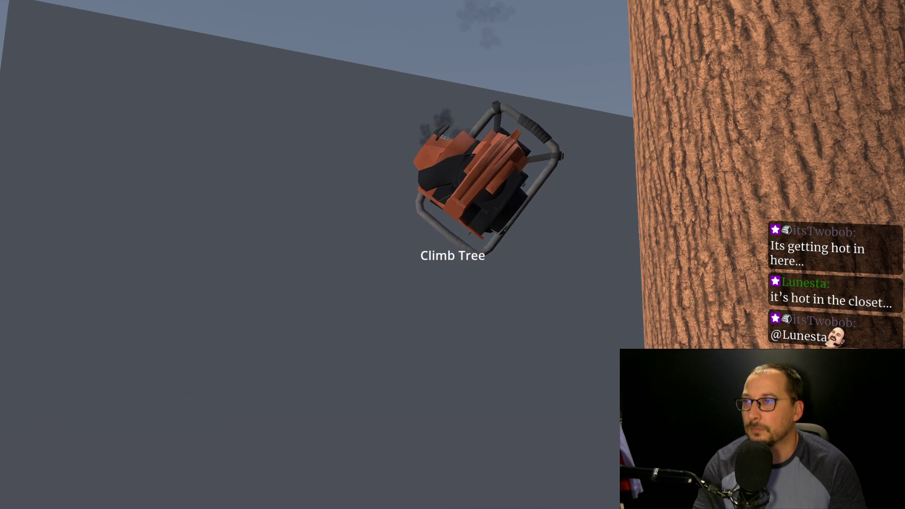
{"action": "key", "text": "alt+Tab"}
{"action": "key", "text": "alt+Tab"}
{"action": "key", "text": "alt+Tab"}
{"action": "key", "text": "alt+Tab"}
{"action": "key", "text": "alt+Tab"}
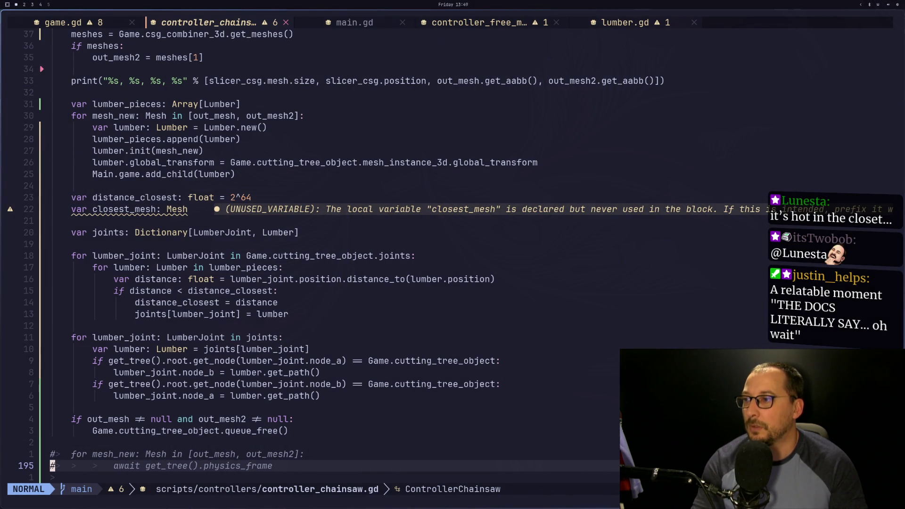
{"action": "key", "text": "alt+Tab"}
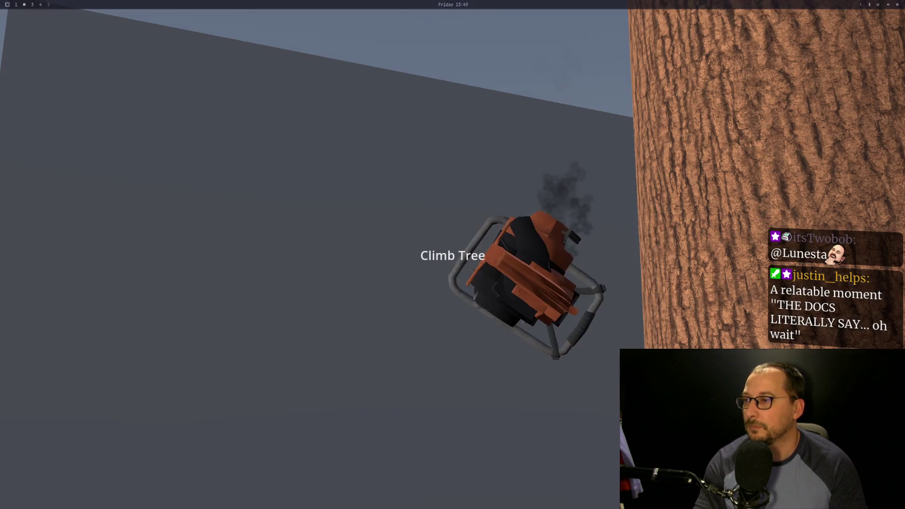
{"action": "key", "text": "super+2"}
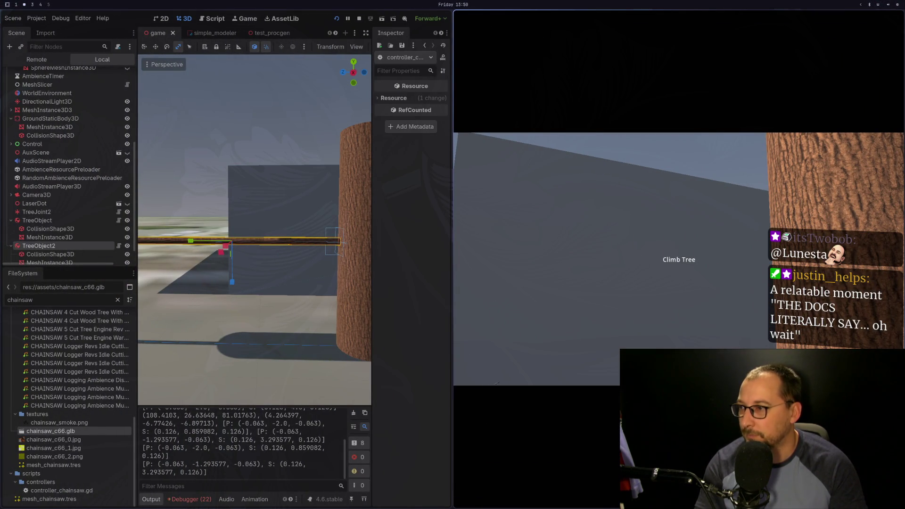
Show the Debugger's Errors list and scroll through the red Node not found errors.
{"action": "left_click", "coordinate": [188, 500]}
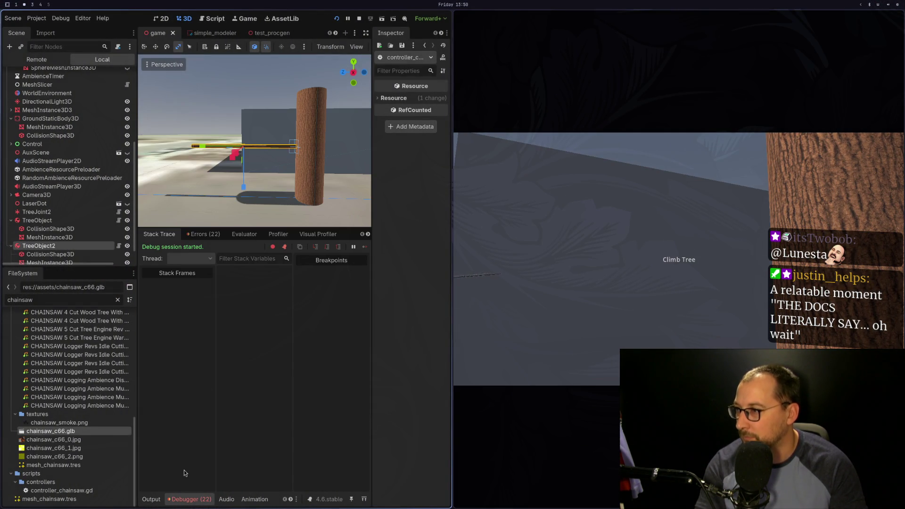
{"action": "left_click", "coordinate": [207, 234]}
{"action": "scroll", "coordinate": [214, 454], "scroll_direction": "down", "scroll_amount": 5}
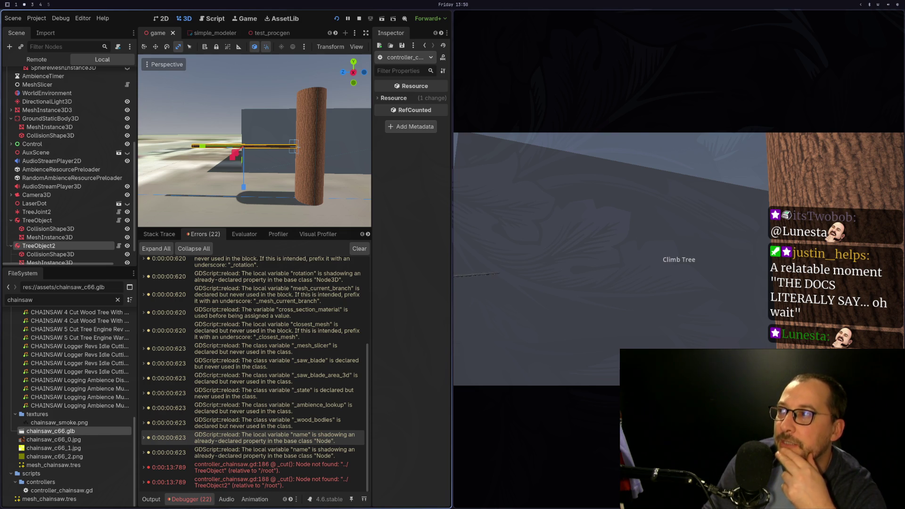
{"action": "scroll", "coordinate": [8, 74], "scroll_direction": "up", "scroll_amount": 5}
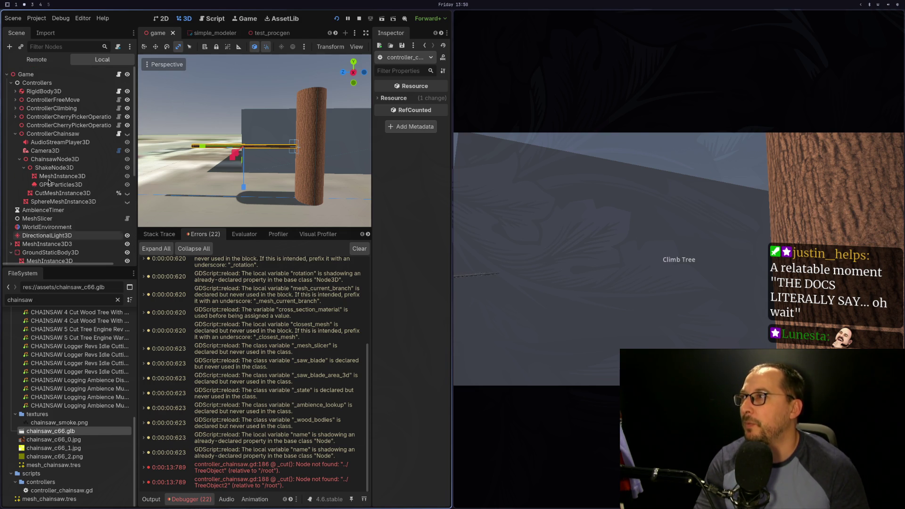
Switch the Scene dock to Remote and select the running TreeJoint to view it in the Inspector.
{"action": "left_click", "coordinate": [36, 59]}
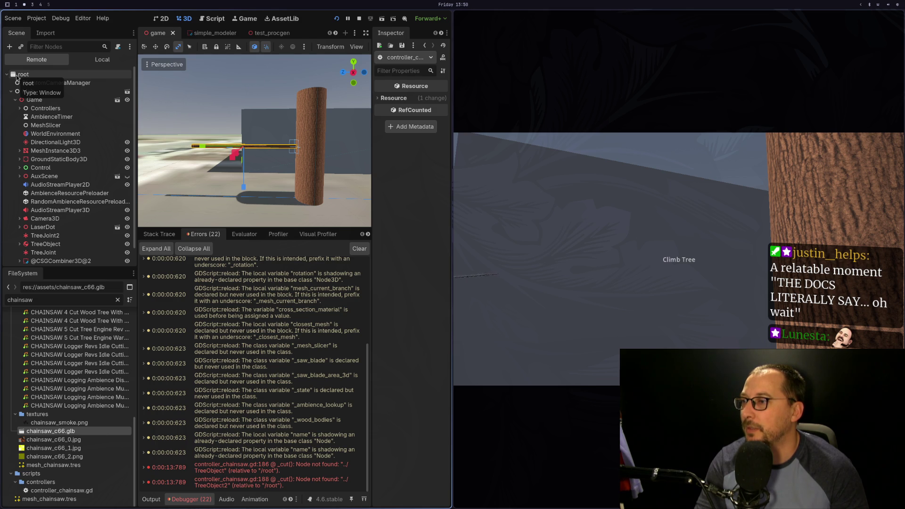
{"action": "key", "text": "super+1"}
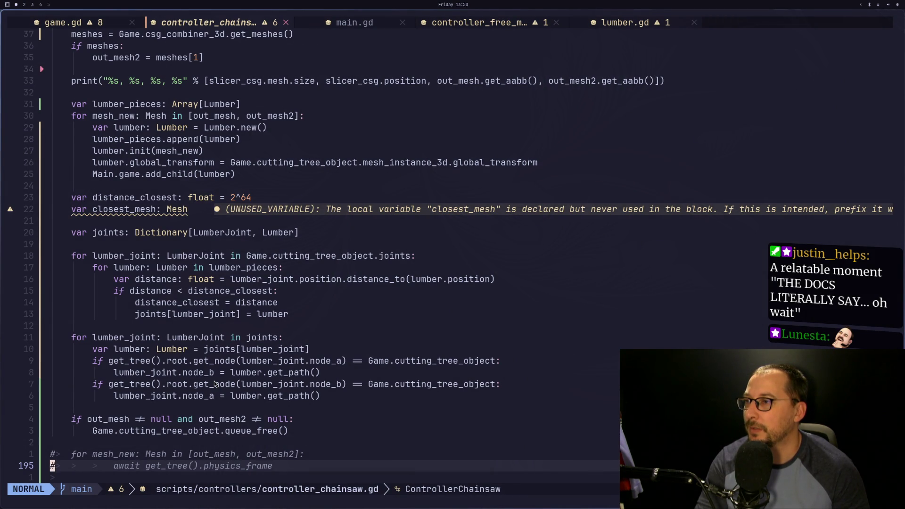
{"action": "key", "text": "super+2"}
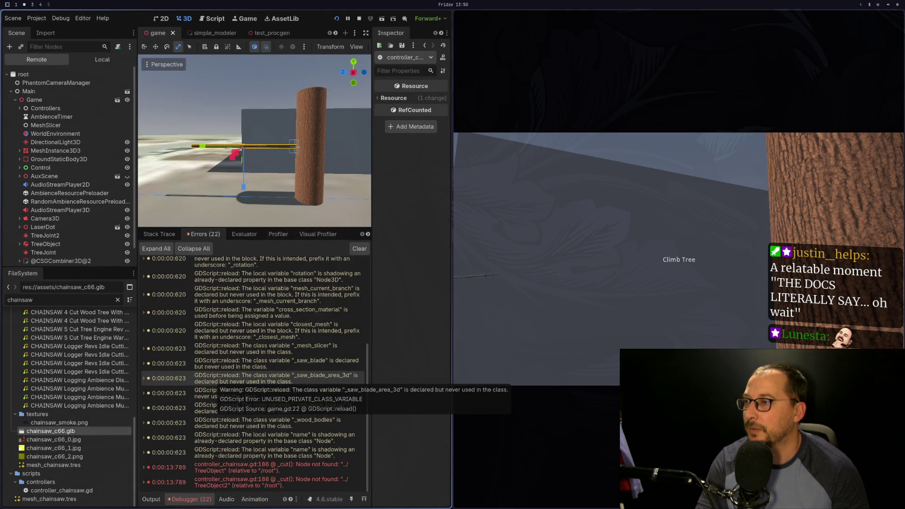
{"action": "key", "text": "super+3"}
{"action": "key", "text": "super+2"}
{"action": "key", "text": "super+1"}
{"action": "key", "text": "super+2"}
{"action": "left_click", "coordinate": [95, 249]}
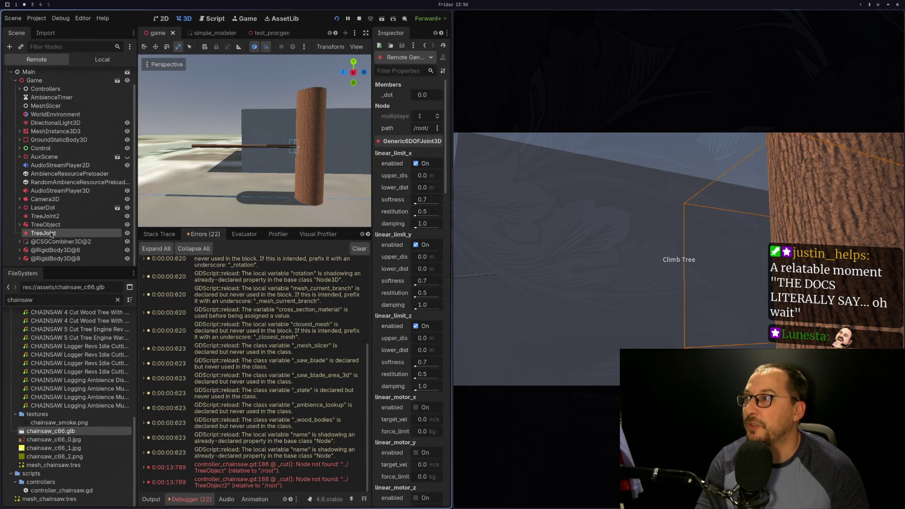
{"action": "key", "text": "super+1"}
Select the lumber_joint argument of the node_a get_node call on line 186.
{"action": "key", "text": "k"}
{"action": "key", "text": "k"}
{"action": "key", "text": "k"}
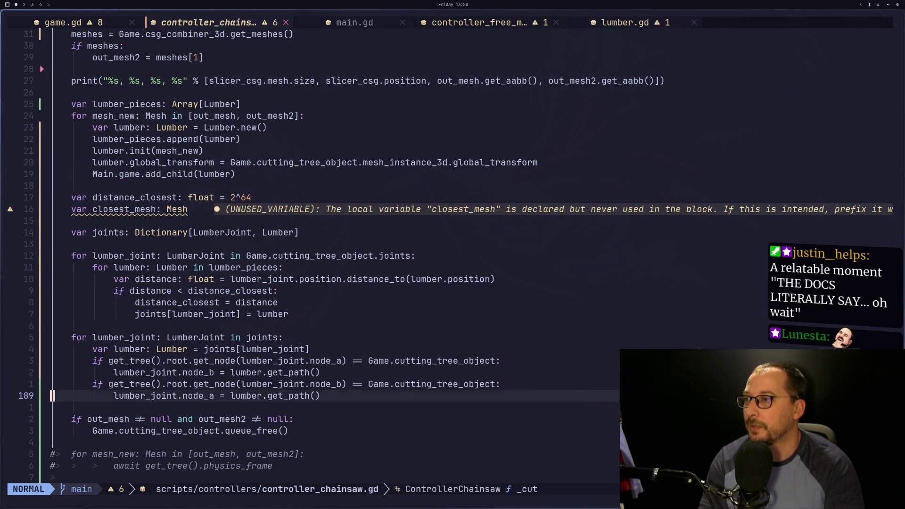
{"action": "key", "text": "k"}
{"action": "key", "text": "k"}
{"action": "key", "text": "k"}
{"action": "key", "text": "l"}
{"action": "key", "text": "l"}
{"action": "key", "text": "l"}
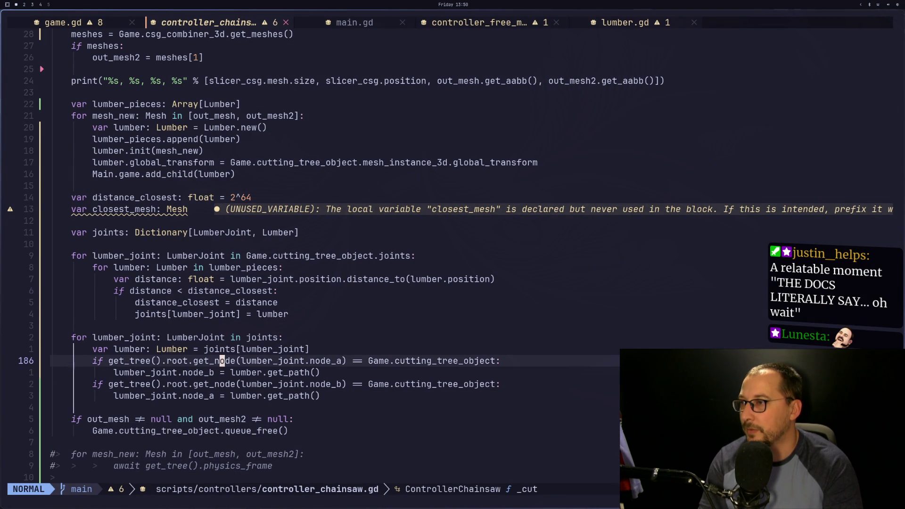
{"action": "key", "text": "l"}
{"action": "key", "text": "l"}
{"action": "key", "text": "v"}
{"action": "key", "text": "l"}
{"action": "key", "text": "l"}
{"action": "key", "text": "l"}
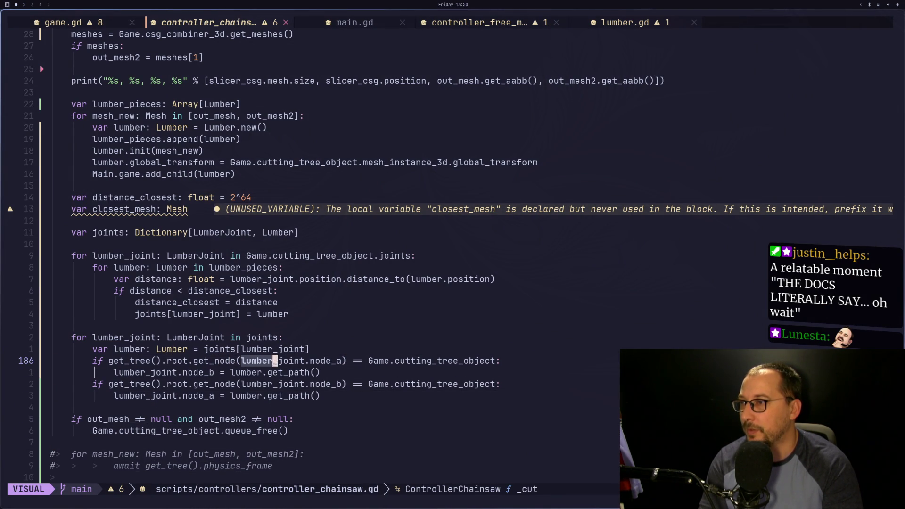
{"action": "key", "text": "Escape"}
Move back onto root in the get_tree().root lookup, then stop the running game in Godot.
{"action": "key", "text": "b"}
{"action": "key", "text": "b"}
{"action": "key", "text": "b"}
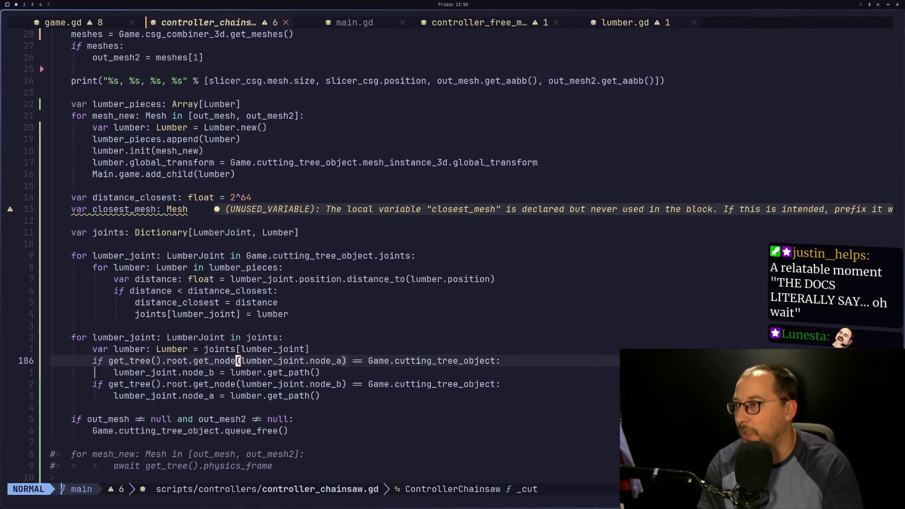
{"action": "key", "text": "h"}
{"action": "key", "text": "h"}
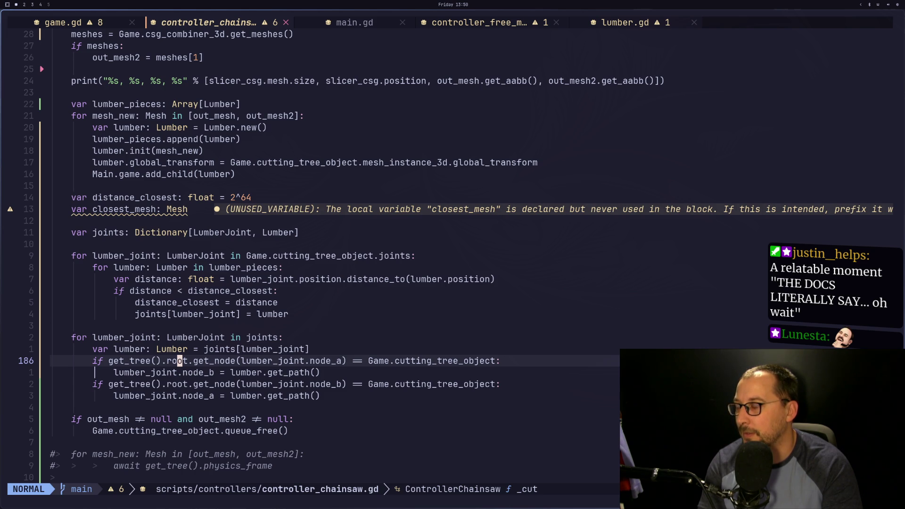
{"action": "key", "text": "l"}
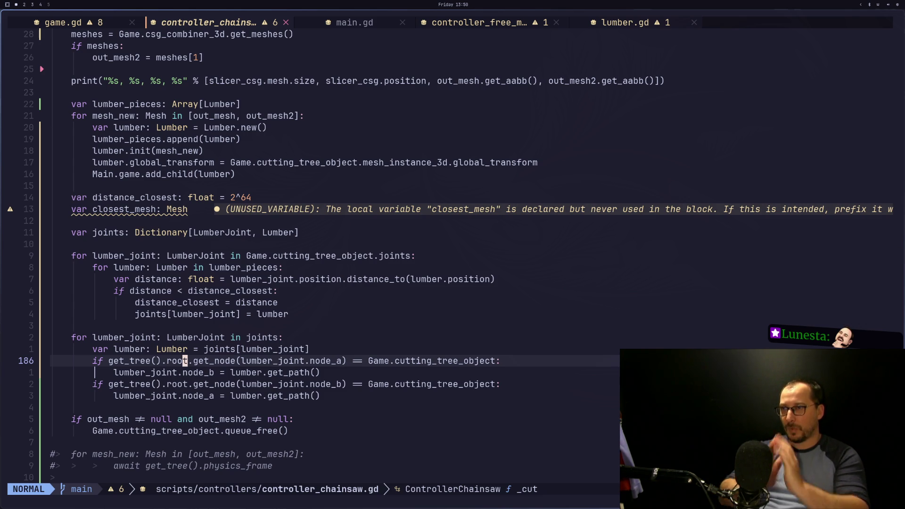
{"action": "key", "text": "super+1"}
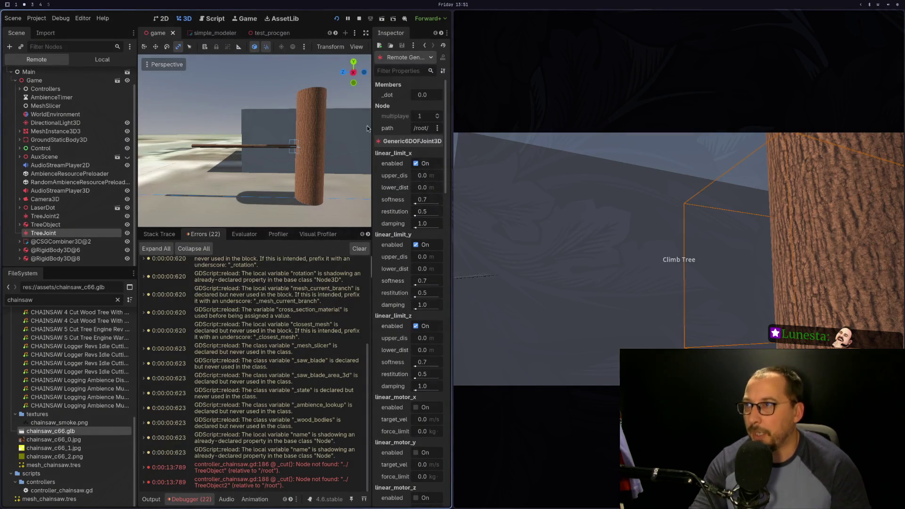
{"action": "left_click", "coordinate": [356, 19]}
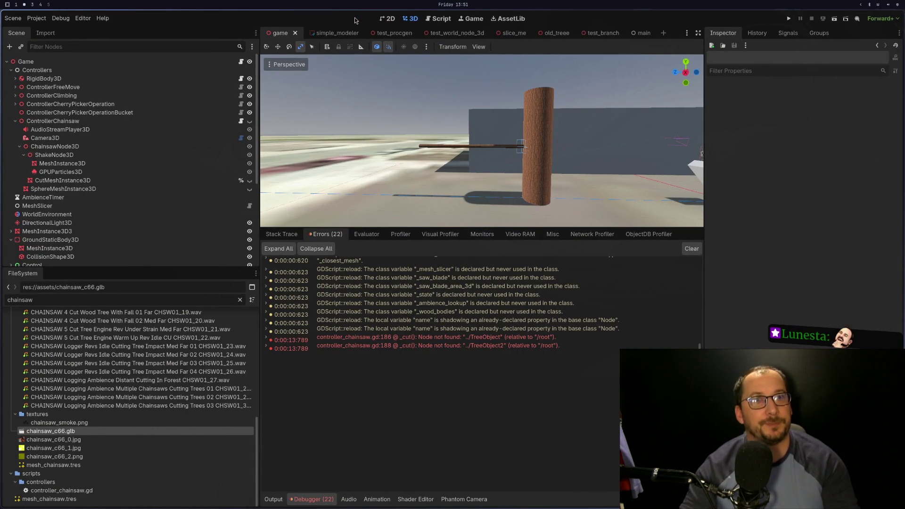
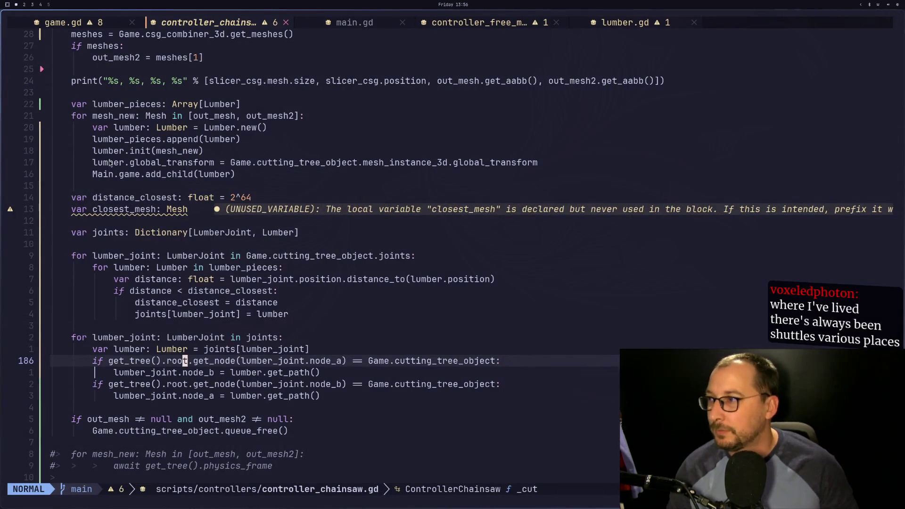
Place the cursor after the joints declaration, then bring up the Godot editor and its error list.
{"action": "left_click", "coordinate": [293, 267]}
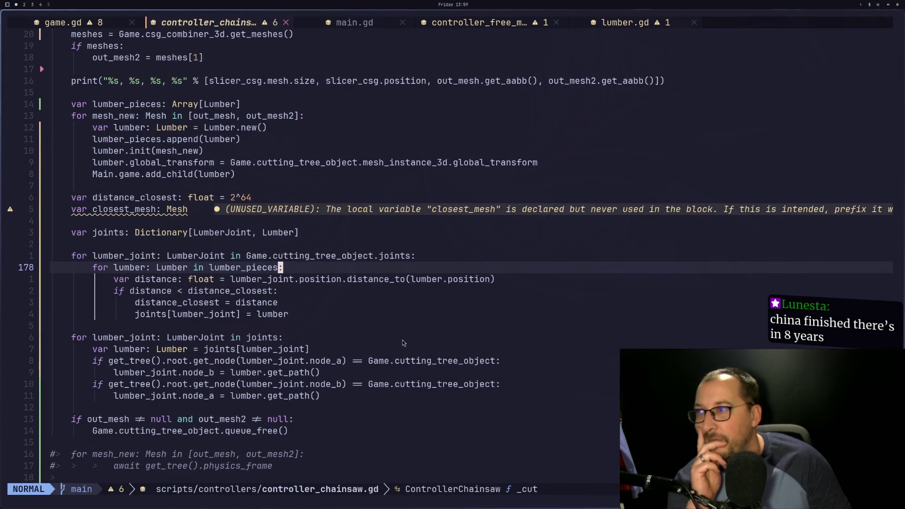
{"action": "left_click", "coordinate": [310, 248]}
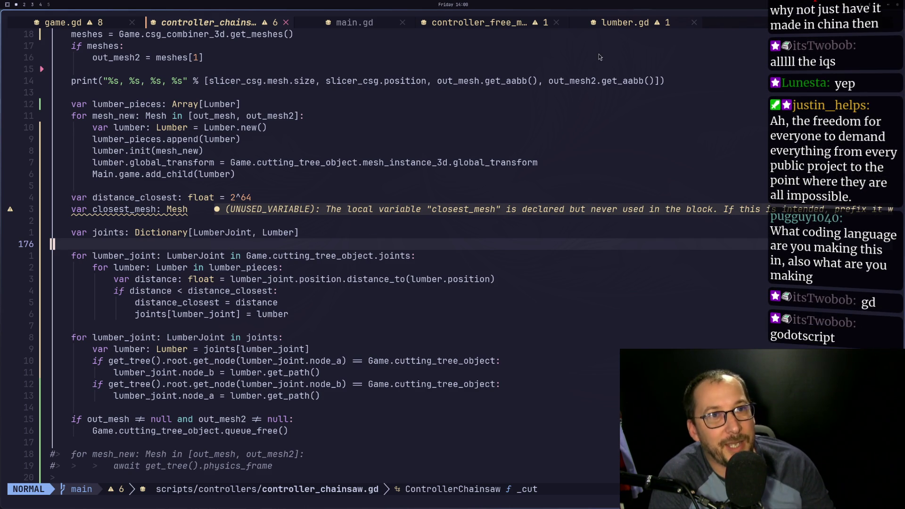
{"action": "key", "text": "super+4"}
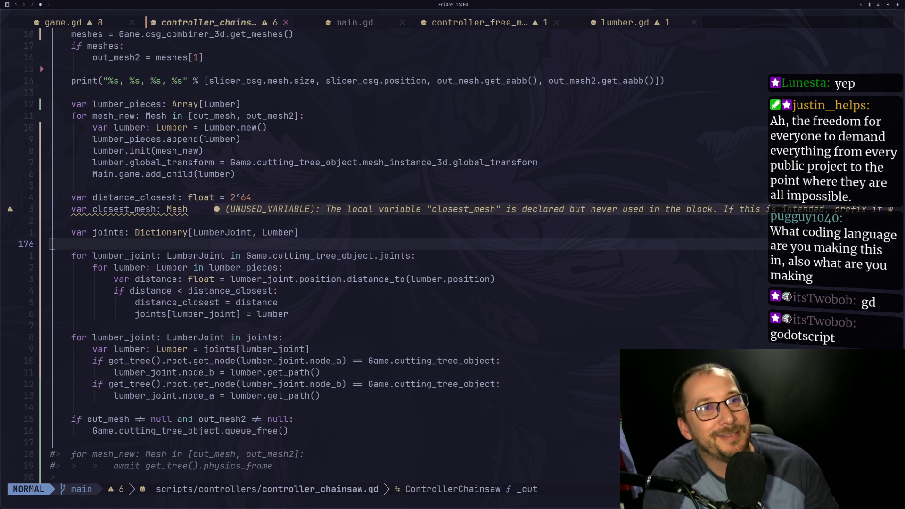
{"action": "key", "text": "super+1"}
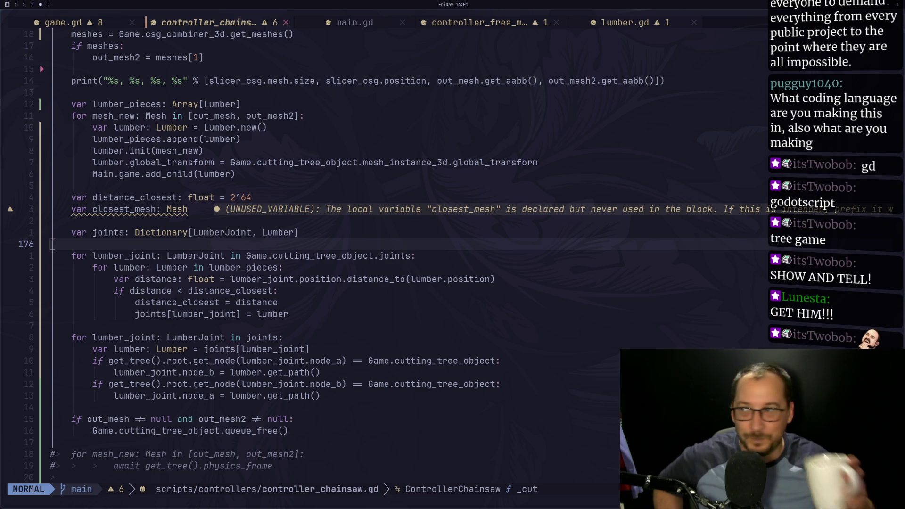
{"action": "key", "text": "super+2"}
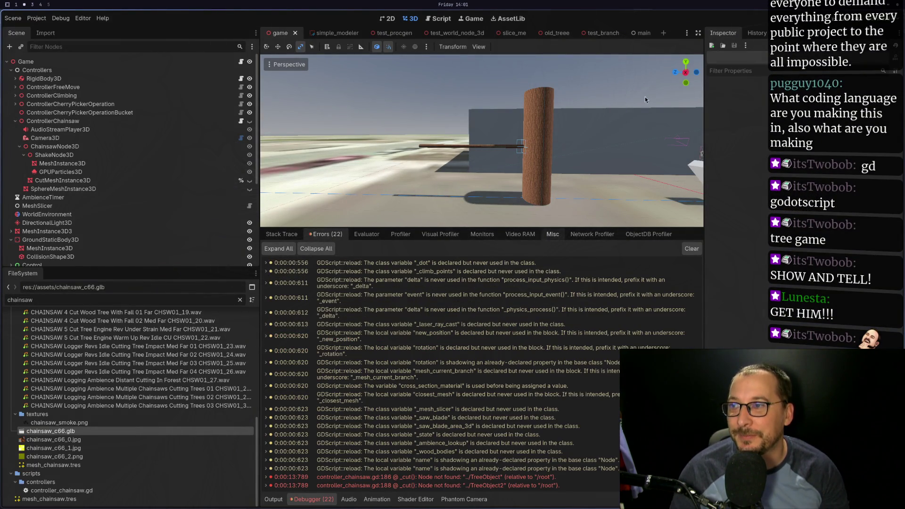
Run the game, walk up to the tree branch, swing the chainsaw, then stop the game.
{"action": "key", "text": "F5"}
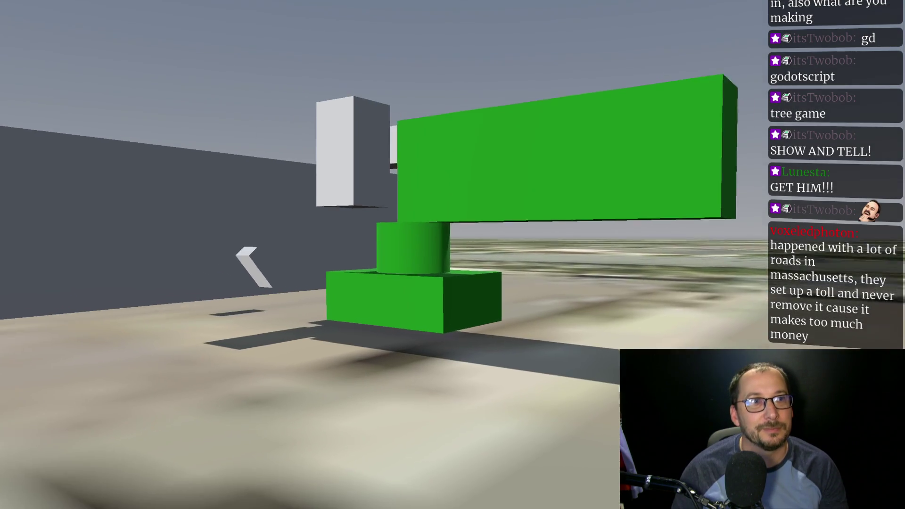
{"action": "key", "text": "w"}
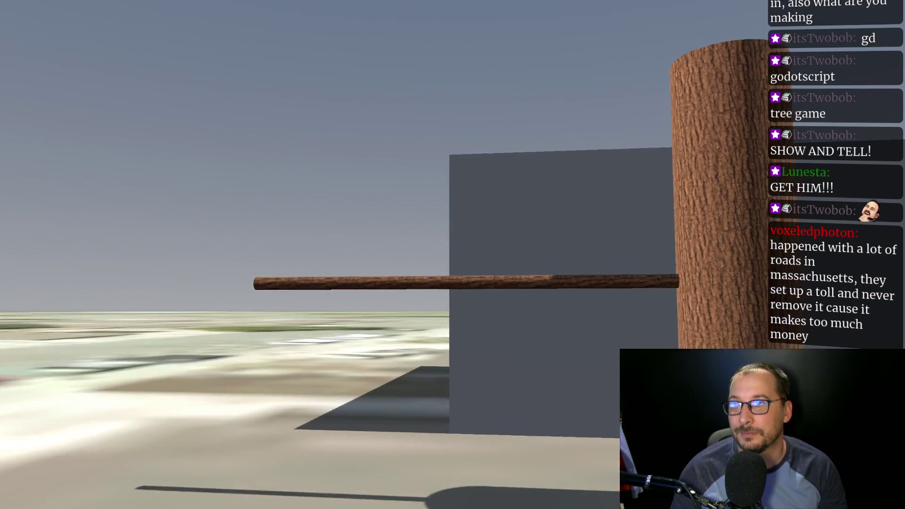
{"action": "key", "text": "w"}
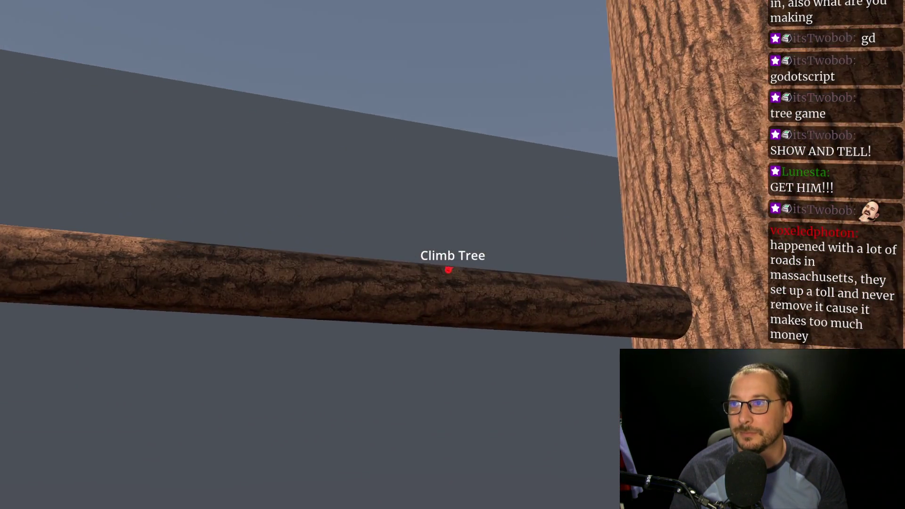
{"action": "key", "text": "e"}
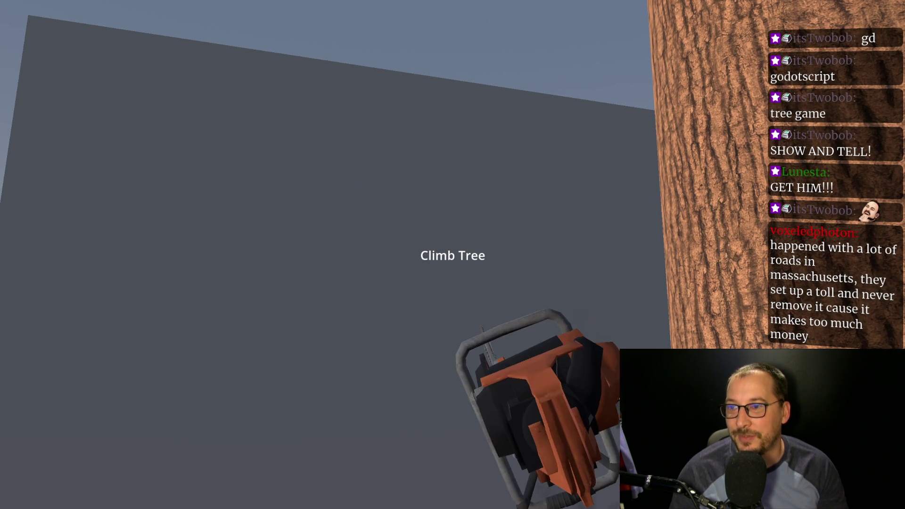
{"action": "key", "text": "F8"}
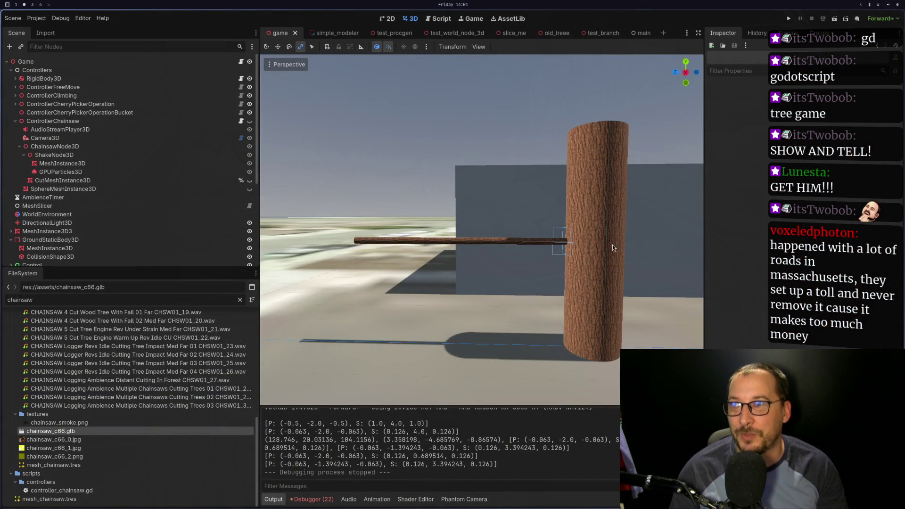
Inspect the branch and trunk in the viewport, then open the controller_chainsaw.gd error from the Errors list.
{"action": "scroll", "coordinate": [615, 246], "scroll_direction": "up", "scroll_amount": 5}
{"action": "left_click_drag", "start_coordinate": [440, 278], "coordinate": [531, 261]}
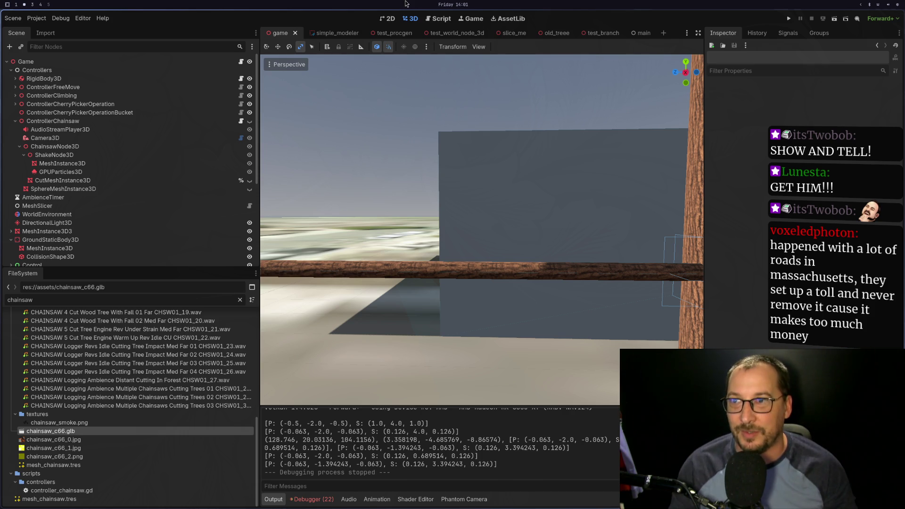
{"action": "left_click", "coordinate": [307, 500]}
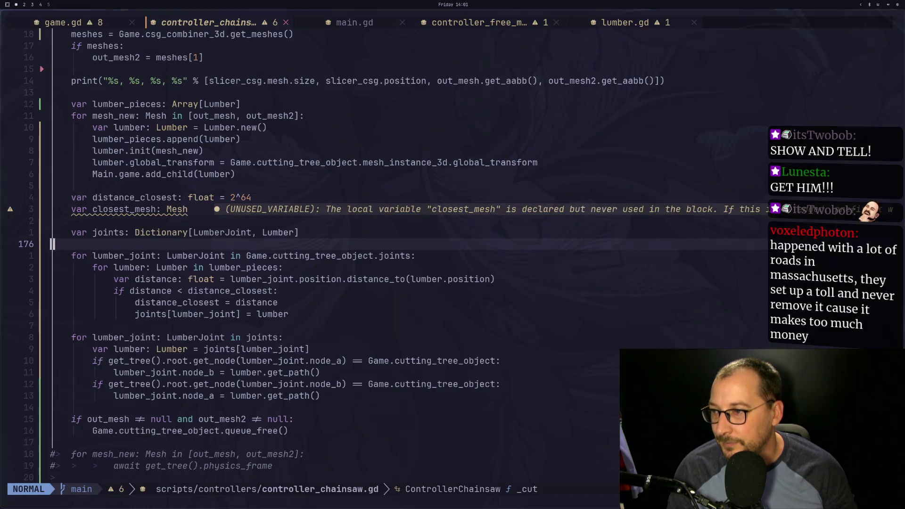
{"action": "double_click", "coordinate": [504, 326]}
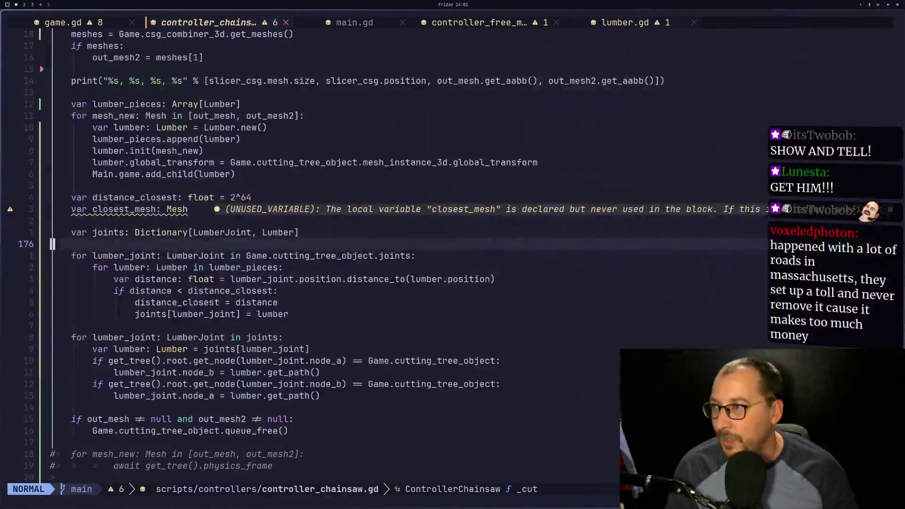
Jump to cutting_tree_object's declaration in game.gd with gd and return with Ctrl-o.
{"action": "left_click", "coordinate": [283, 255]}
{"action": "key", "text": "g"}
{"action": "key", "text": "d"}
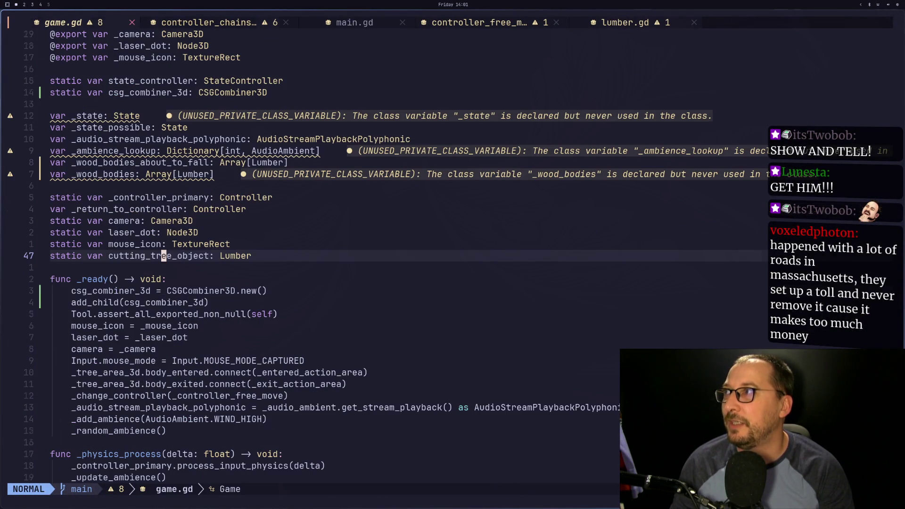
{"action": "key", "text": "ctrl+o"}
{"action": "key", "text": "ctrl+o"}
{"action": "key", "text": "ctrl+o"}
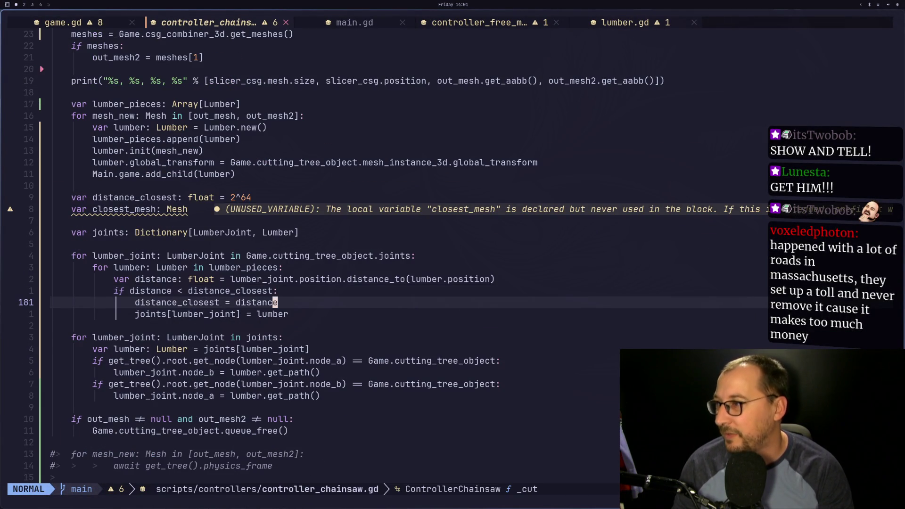
Move to the root get_node check for node_a on line 186, then switch to Godot.
{"action": "key", "text": "k"}
{"action": "key", "text": "k"}
{"action": "key", "text": "k"}
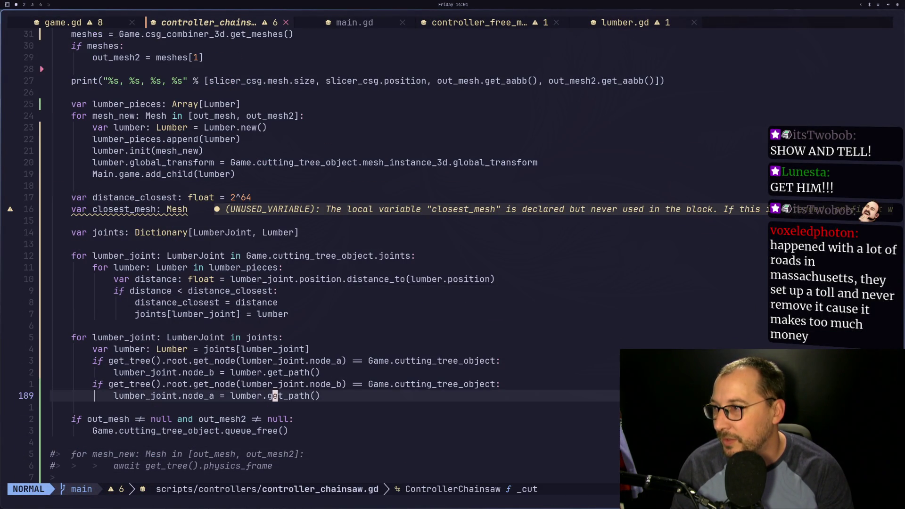
{"action": "key", "text": "k"}
{"action": "key", "text": "b"}
{"action": "key", "text": "h"}
{"action": "key", "text": "h"}
{"action": "key", "text": "h"}
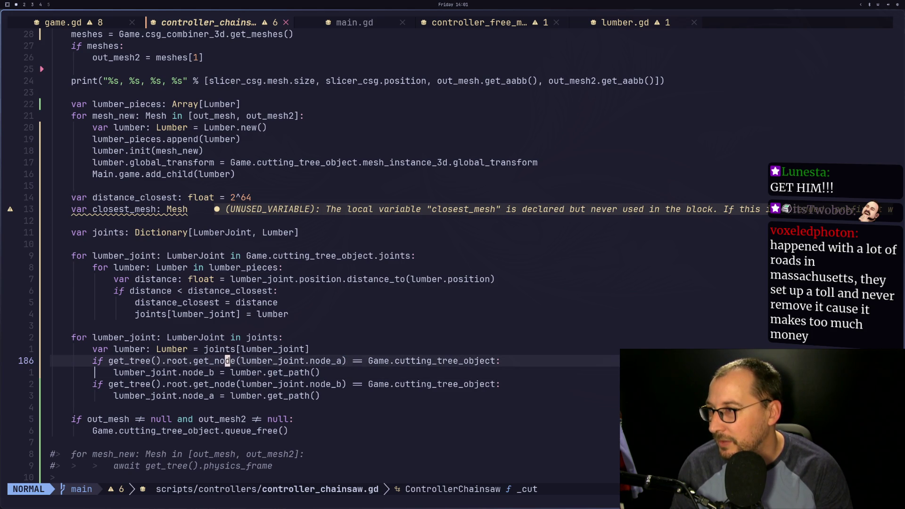
{"action": "key", "text": "l"}
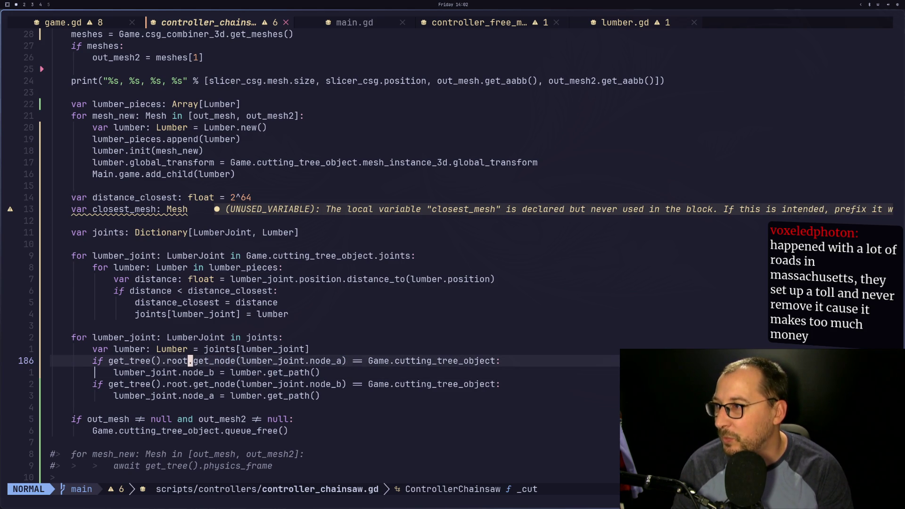
{"action": "key", "text": "super+2"}
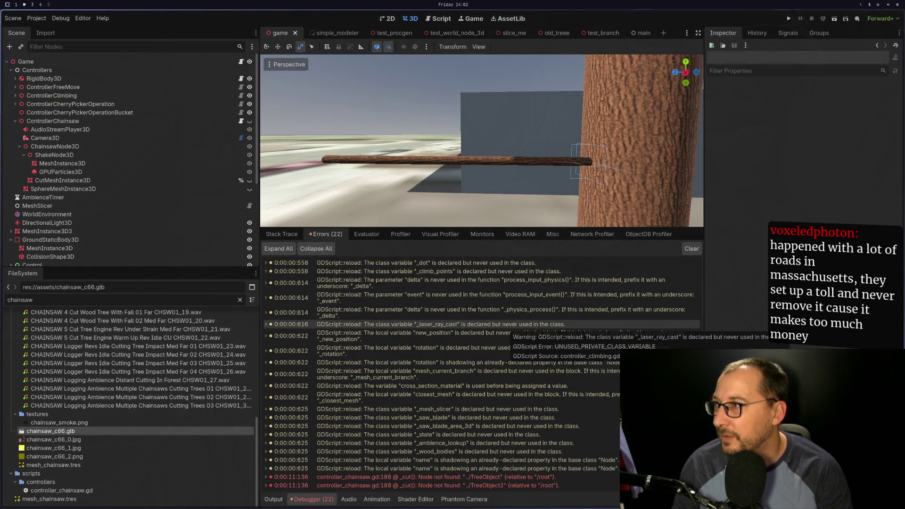
Compare the TreeObject nodes in the Scene tree and the red error details against the chainsaw script.
{"action": "scroll", "coordinate": [175, 192], "scroll_direction": "down", "scroll_amount": 5}
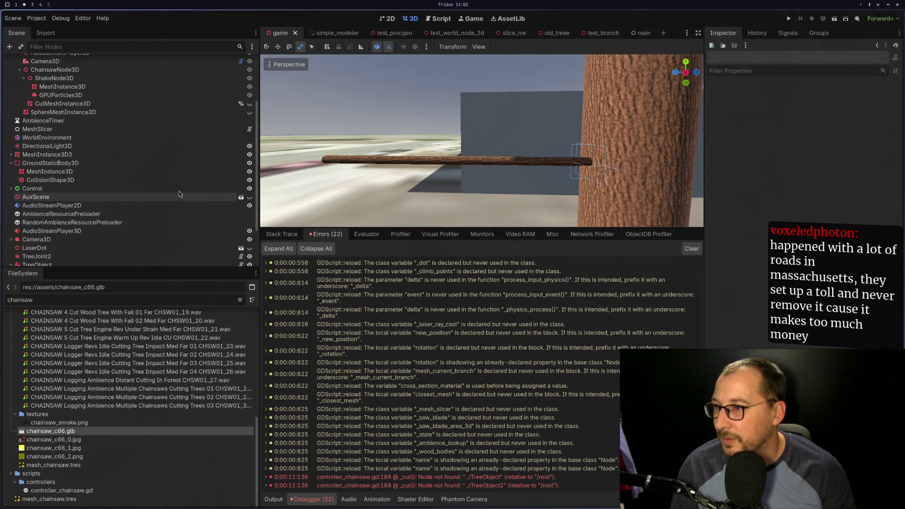
{"action": "key", "text": "super+1"}
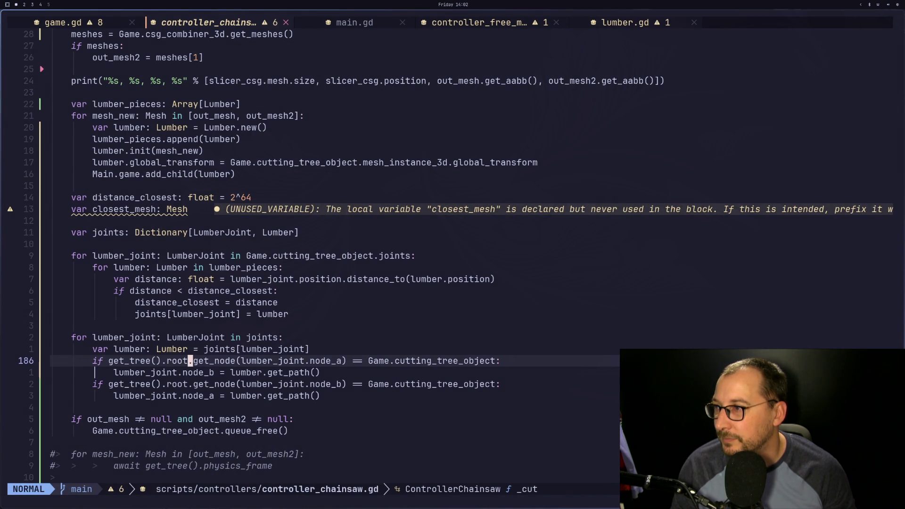
{"action": "key", "text": "super+2"}
{"action": "key", "text": "super+1"}
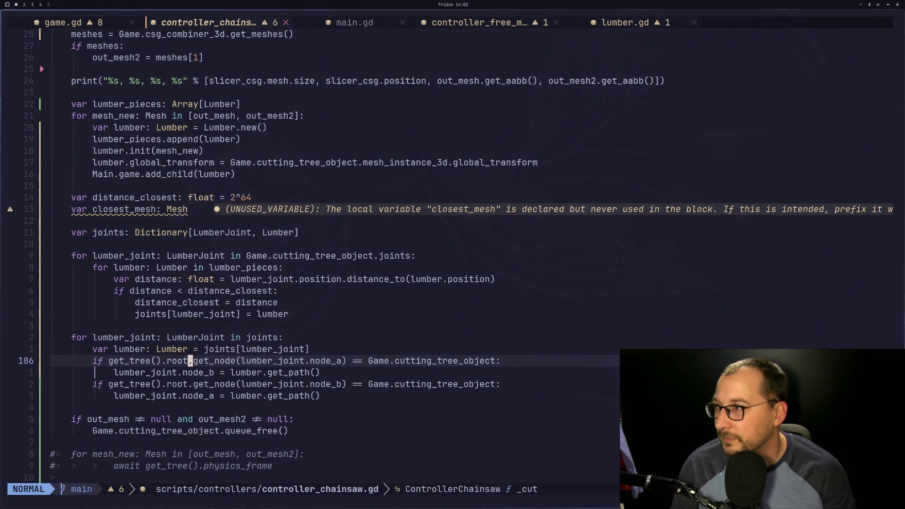
{"action": "key", "text": "super+2"}
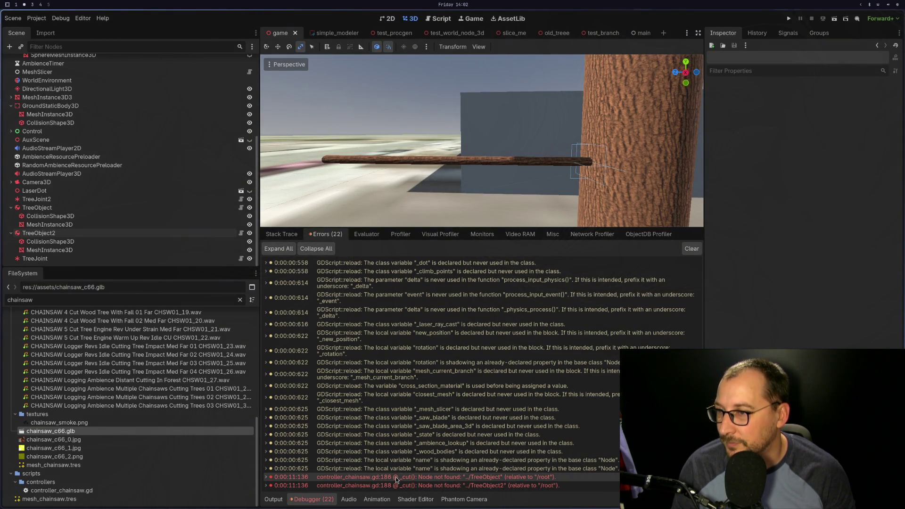
{"action": "mouse_move", "coordinate": [396, 479]}
{"action": "mouse_move", "coordinate": [420, 446]}
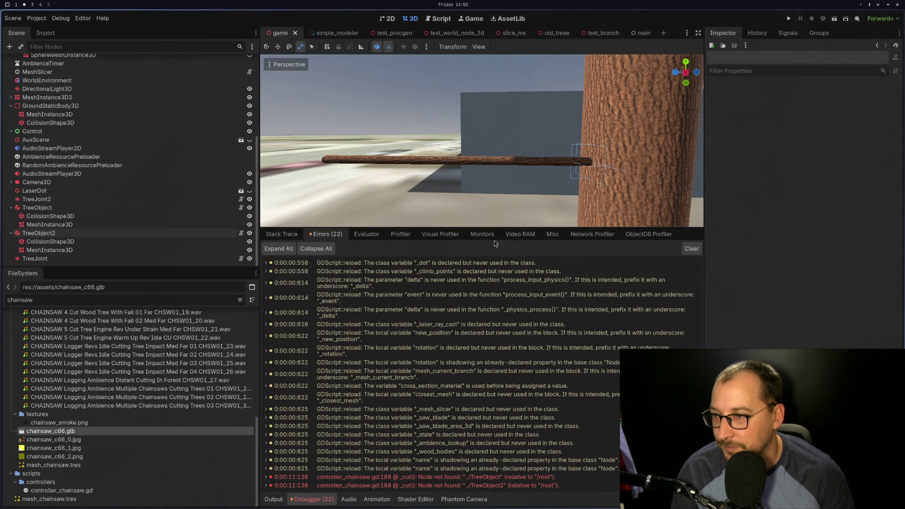
{"action": "mouse_move", "coordinate": [462, 348]}
{"action": "key", "text": "super+1"}
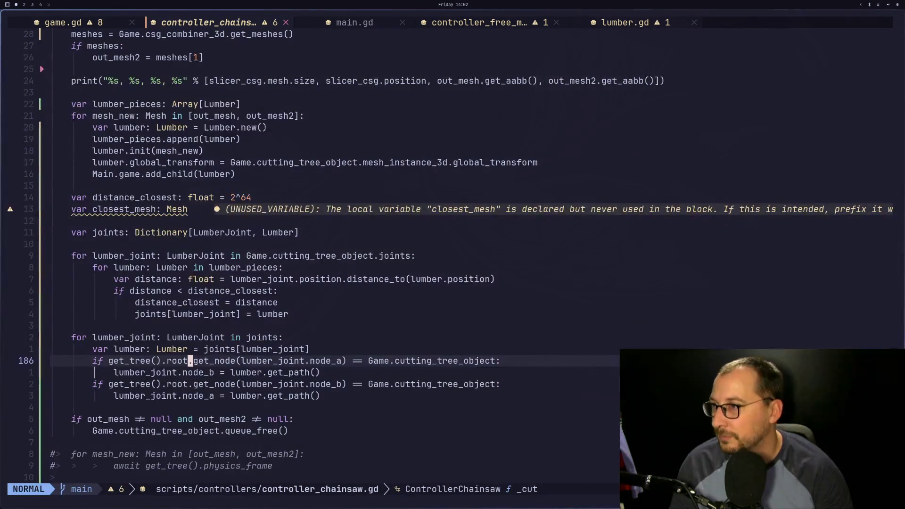
Put the cursor on get_node in line 186, then bring up the Node.get_node documentation.
{"action": "key", "text": "l"}
{"action": "key", "text": "l"}
{"action": "key", "text": "l"}
{"action": "key", "text": "h"}
{"action": "key", "text": "h"}
{"action": "key", "text": "h"}
{"action": "key", "text": "l"}
{"action": "key", "text": "e"}
{"action": "key", "text": "super+2"}
{"action": "key", "text": "super+3"}
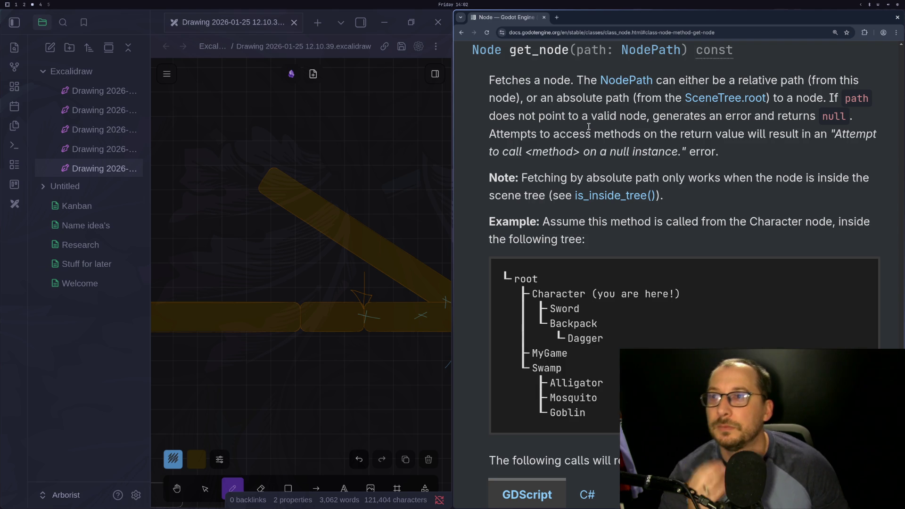
Return from the get_node docs to controller_chainsaw.gd's joints loop in Neovim.
{"action": "key", "text": "super+1"}
{"action": "left_click", "coordinate": [238, 361]}
{"action": "key", "text": "j"}
{"action": "key", "text": "j"}
{"action": "key", "text": "j"}
{"action": "key", "text": "l"}
{"action": "key", "text": "l"}
{"action": "key", "text": "l"}
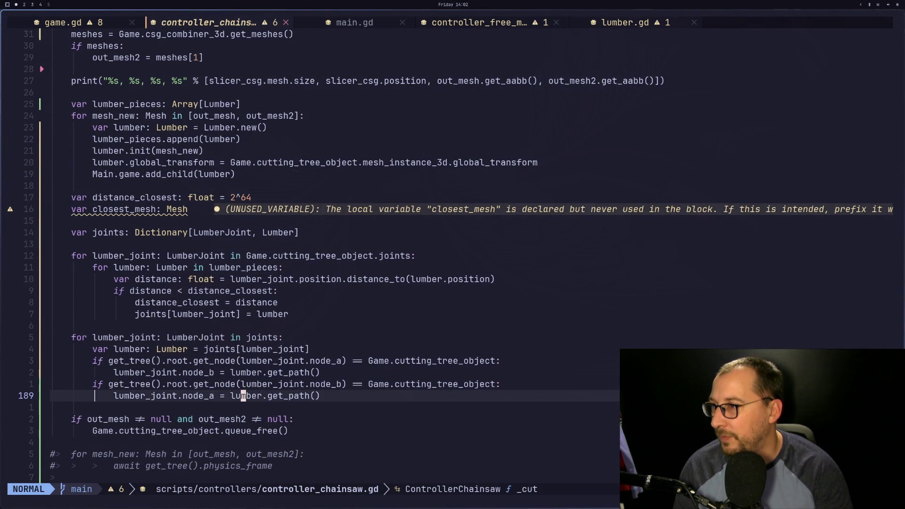
{"action": "key", "text": "v"}
{"action": "key", "text": "l"}
{"action": "key", "text": "l"}
{"action": "key", "text": "l"}
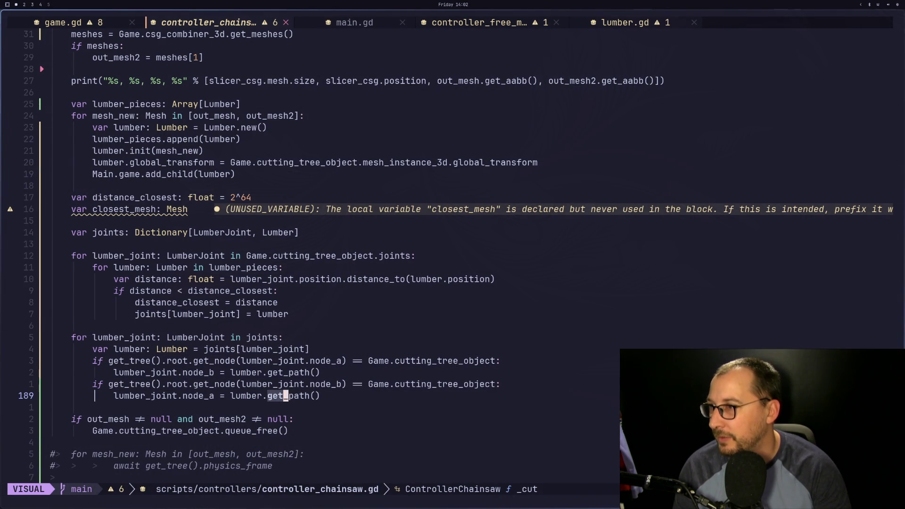
{"action": "key", "text": "y"}
{"action": "key", "text": "k"}
{"action": "key", "text": "k"}
{"action": "key", "text": "k"}
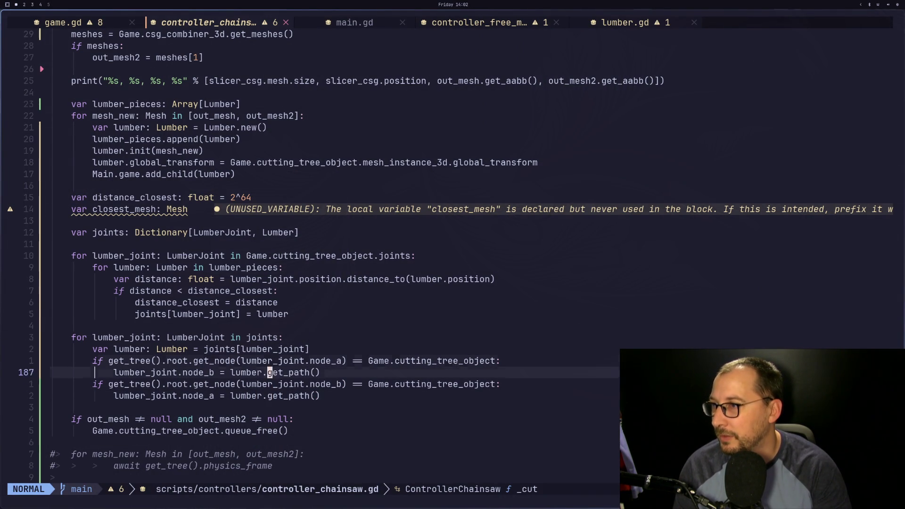
{"action": "key", "text": "w"}
{"action": "key", "text": "w"}
{"action": "type", "text": "e_a.get_path"}
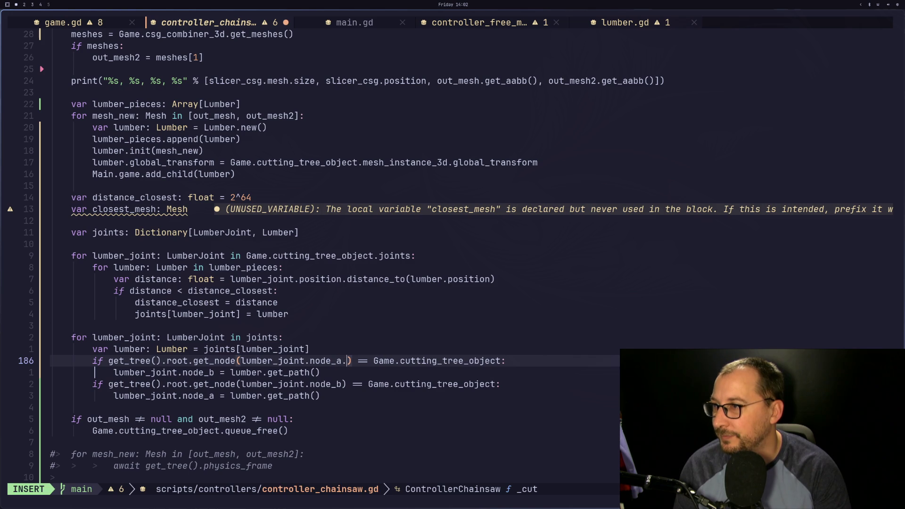
{"action": "type", "text": "()"}
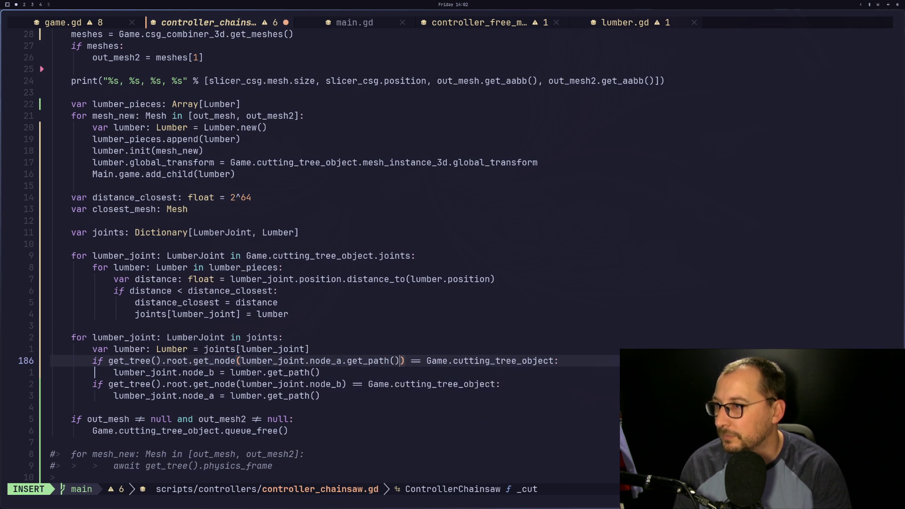
{"action": "key", "text": "Escape"}
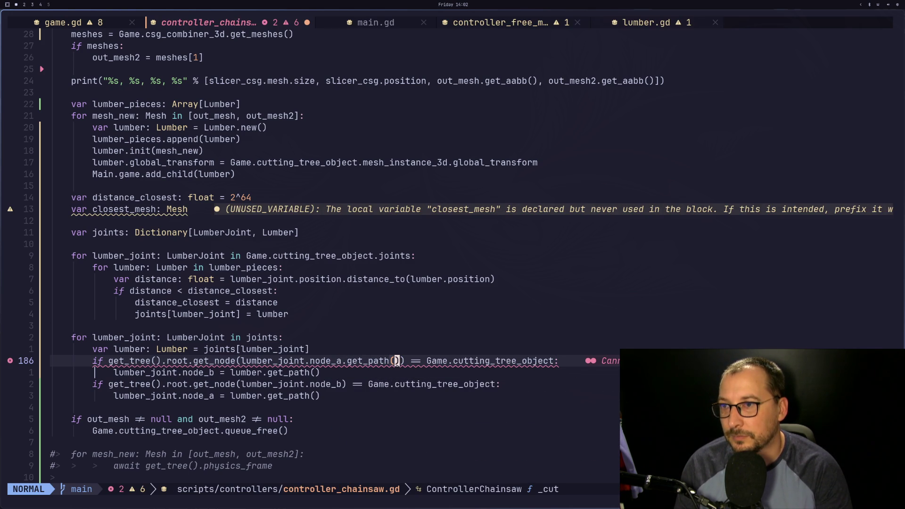
{"action": "key", "text": "b"}
{"action": "key", "text": "b"}
{"action": "key", "text": "d"}
{"action": "key", "text": "f"}
{"action": "key", "text": "parenright"}
{"action": "key", "text": "i"}
{"action": "key", "text": "BackSpace"}
{"action": "key", "text": "Escape"}
{"action": "type", "text": ":w"}
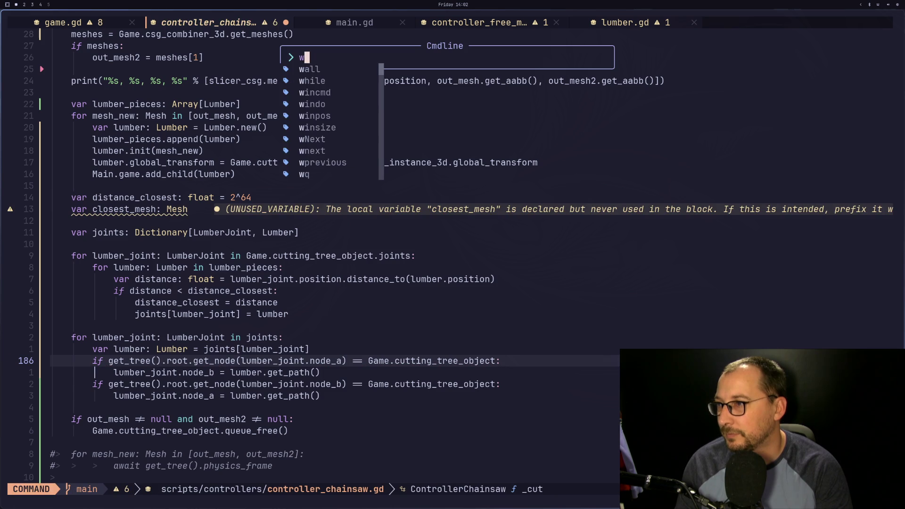
{"action": "key", "text": "Return"}
{"action": "left_click", "coordinate": [248, 361]}
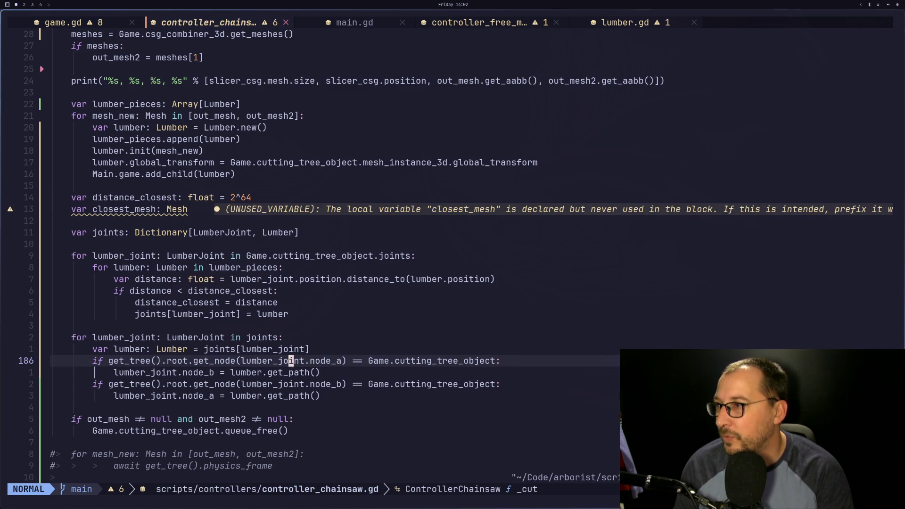
Copy lumber_joint on line 186 and move back to the get_tree().root reference.
{"action": "key", "text": "v"}
{"action": "key", "text": "h"}
{"action": "key", "text": "l"}
{"action": "key", "text": "l"}
{"action": "key", "text": "l"}
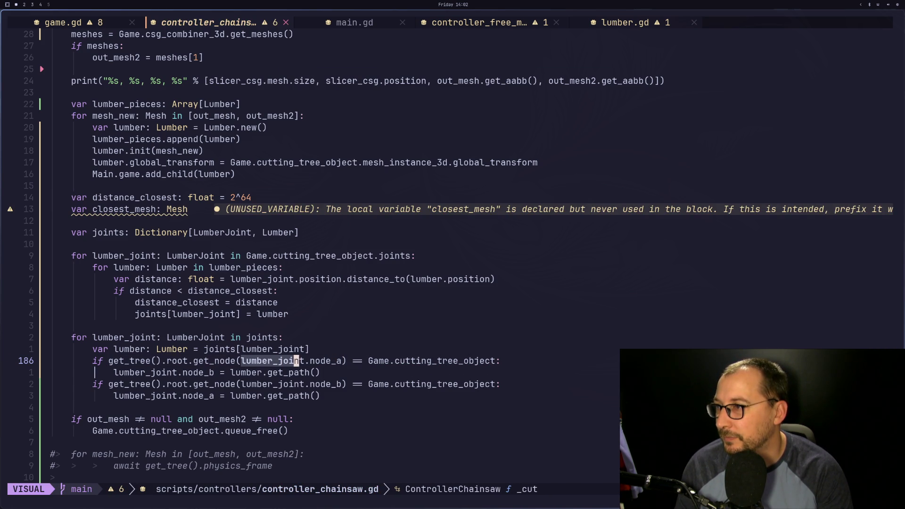
{"action": "key", "text": "h"}
{"action": "key", "text": "s"}
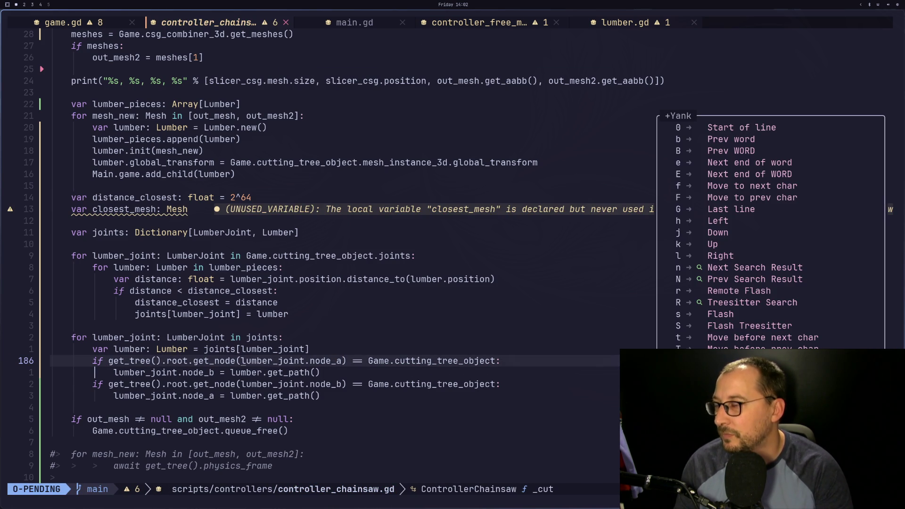
{"action": "key", "text": "Escape"}
{"action": "key", "text": "shift+f"}
{"action": "key", "text": "period"}
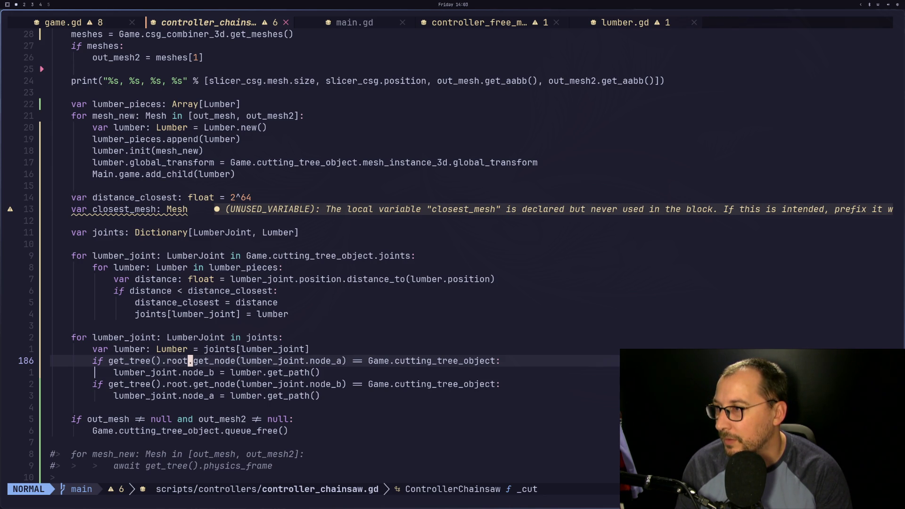
Replace get_tree().root with lumber_joint on line 186 and save the script with :w.
{"action": "type", "text": "cB"}
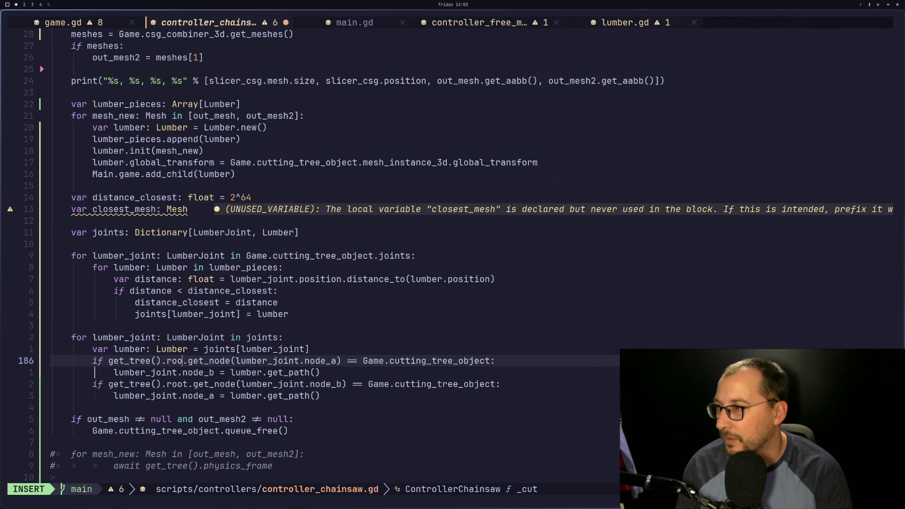
{"action": "type", "text": "get_t"}
{"action": "key", "text": "BackSpace"}
{"action": "key", "text": "BackSpace"}
{"action": "key", "text": "Escape"}
{"action": "type", "text": "p:w"}
{"action": "key", "text": "Return"}
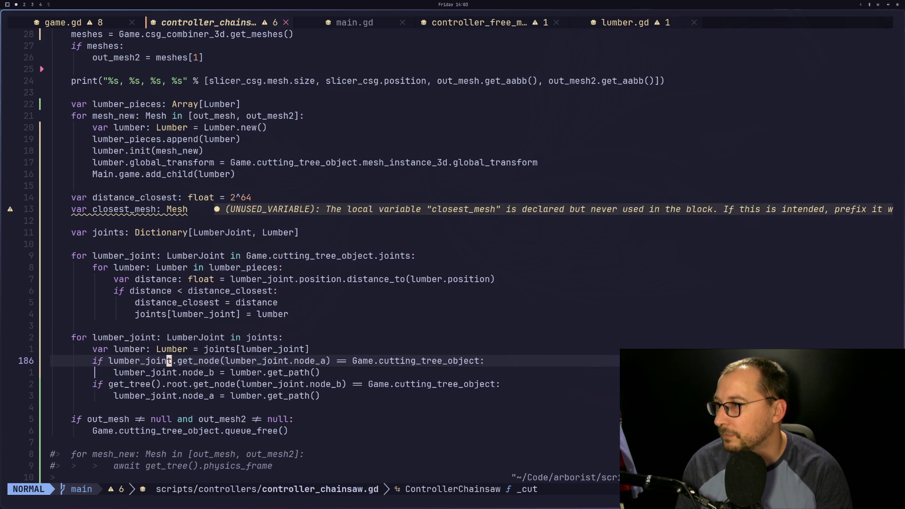
{"action": "key", "text": "super+2"}
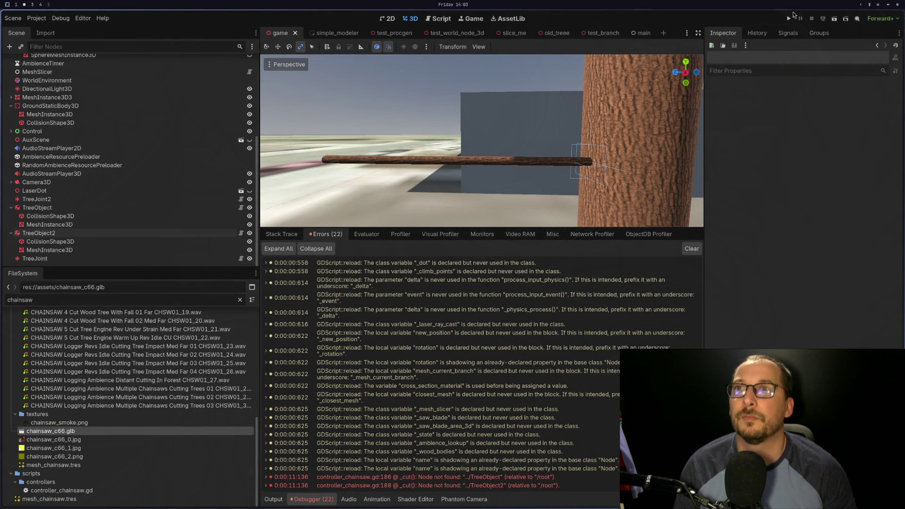
Play-test the cut, then open the line-188 'Node not found' error for ../TreeObject2 in Neovim.
{"action": "left_click", "coordinate": [787, 19]}
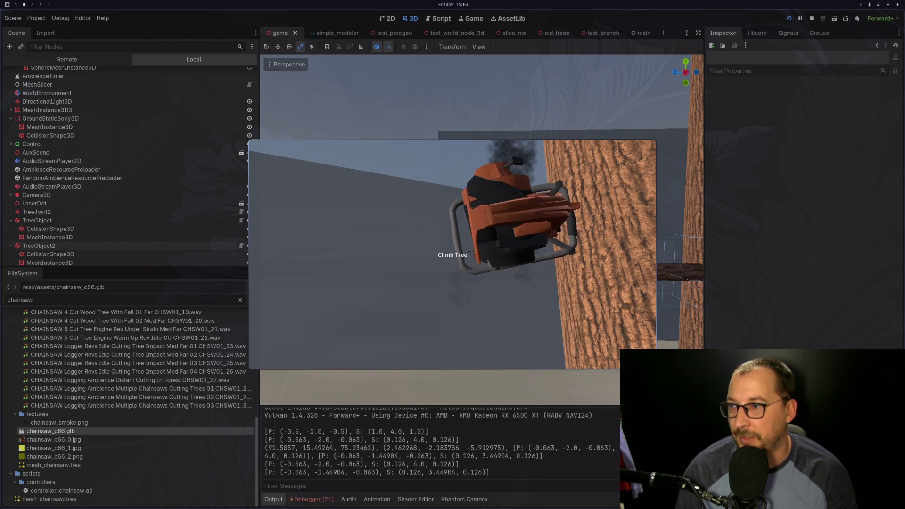
{"action": "key", "text": "Escape"}
{"action": "left_click", "coordinate": [312, 499]}
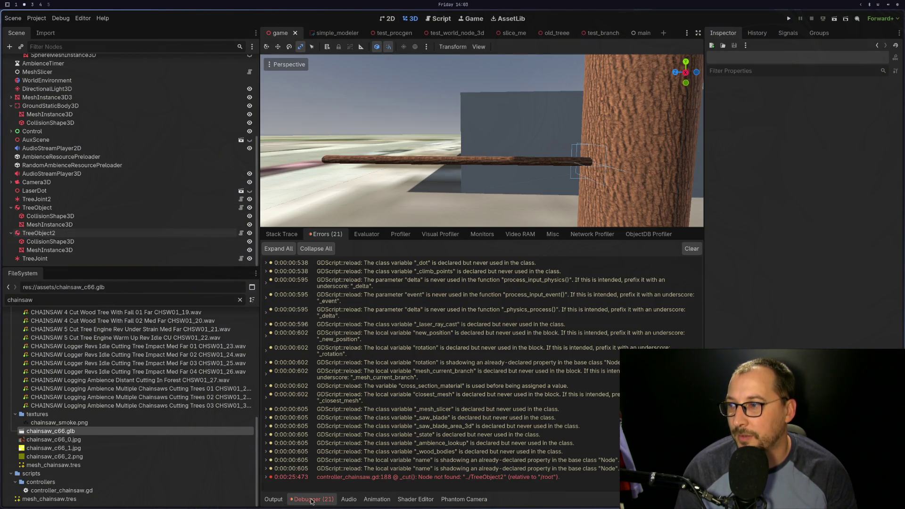
{"action": "double_click", "coordinate": [333, 400]}
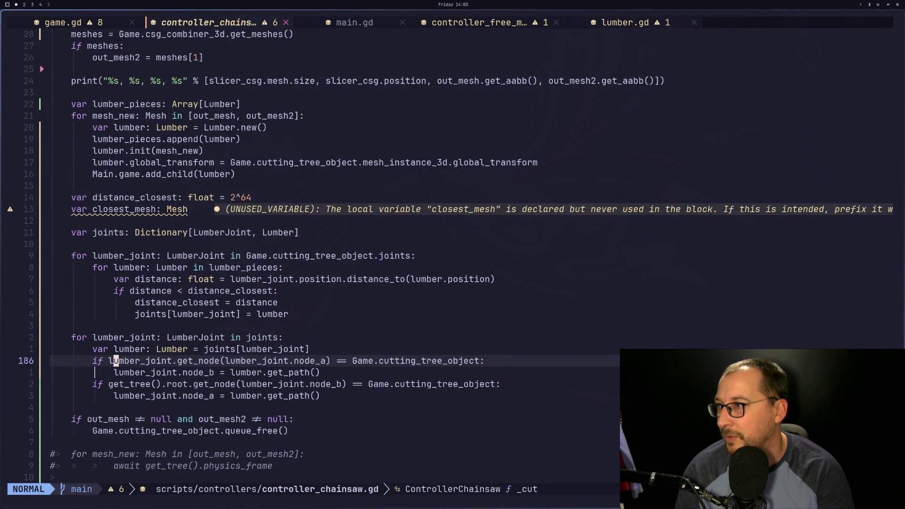
Copy lumber_joint and delete the get_tree().root call on line 188, undoing a stray empty line.
{"action": "key", "text": "b"}
{"action": "key", "text": "v"}
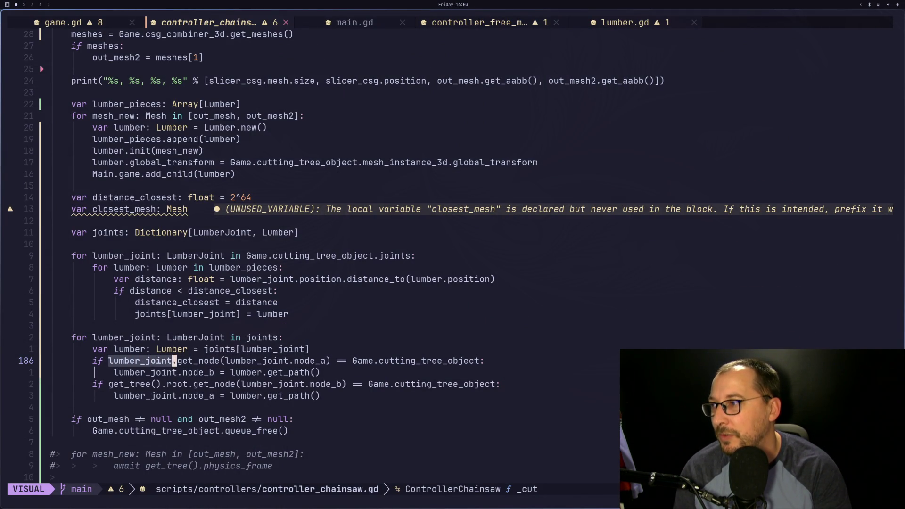
{"action": "key", "text": "y"}
{"action": "key", "text": "j"}
{"action": "key", "text": "j"}
{"action": "key", "text": "a"}
{"action": "key", "text": "BackSpace"}
{"action": "key", "text": "BackSpace"}
{"action": "key", "text": "BackSpace"}
{"action": "key", "text": "BackSpace"}
{"action": "key", "text": "BackSpace"}
{"action": "key", "text": "BackSpace"}
{"action": "key", "text": "Delete"}
{"action": "key", "text": "Escape"}
{"action": "key", "text": "o"}
{"action": "key", "text": "Escape"}
{"action": "key", "text": "u"}
{"action": "key", "text": "i"}
{"action": "key", "text": "Escape"}
Complete lumber_joint in its place on line 188, save with :w, and return to Godot.
{"action": "type", "text": "alumber"}
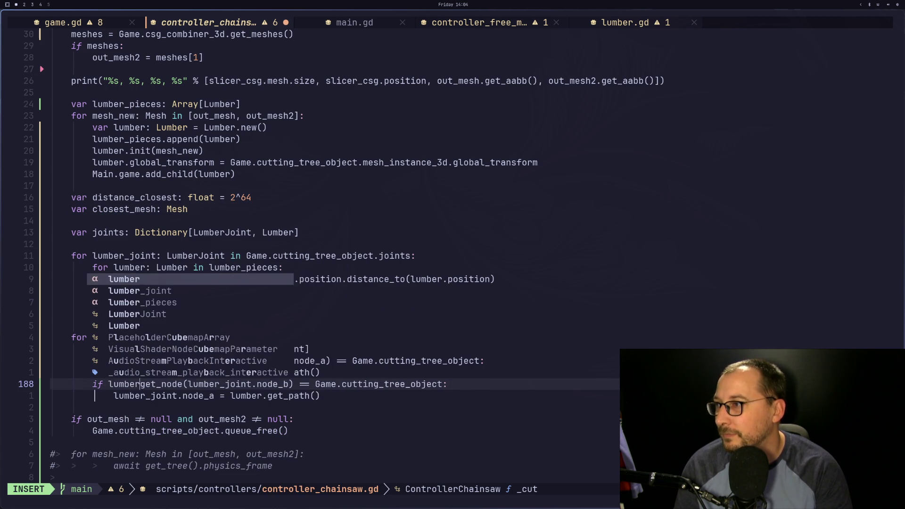
{"action": "type", "text": "_joint"}
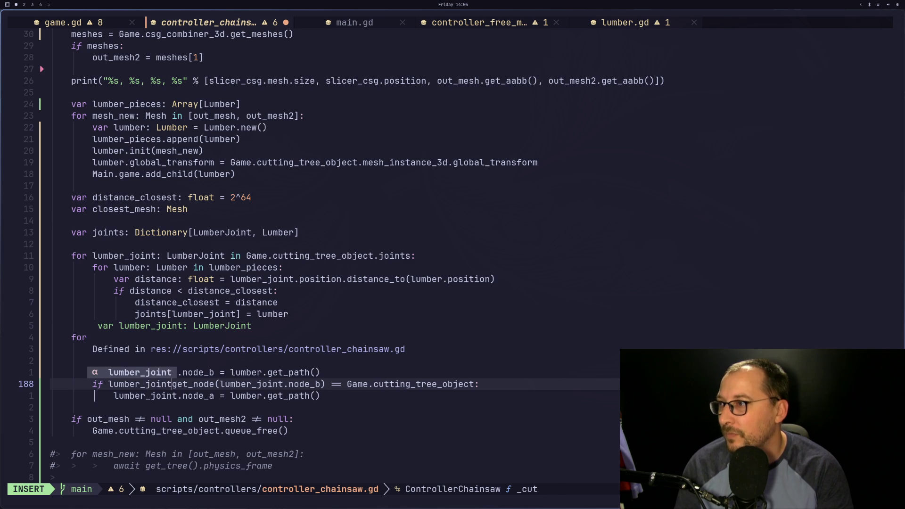
{"action": "key", "text": "Escape"}
{"action": "type", "text": ":w"}
{"action": "key", "text": "Return"}
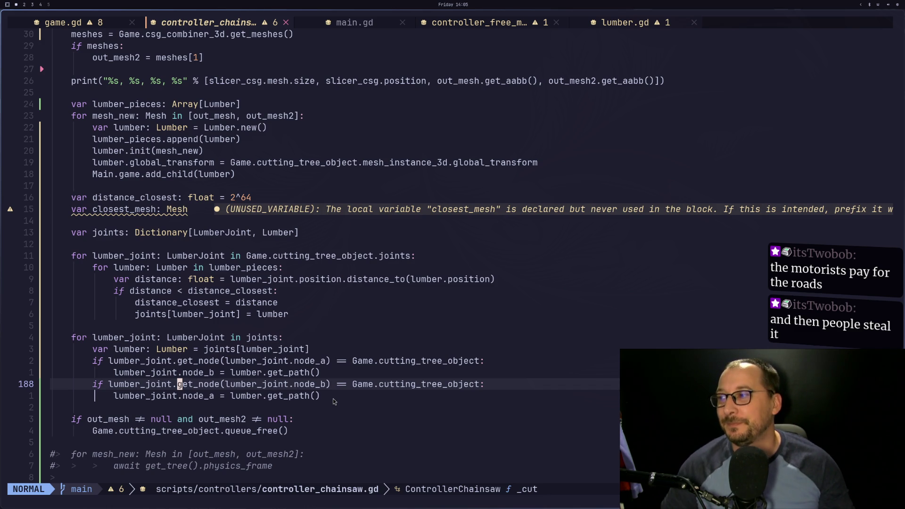
{"action": "key", "text": "super+2"}
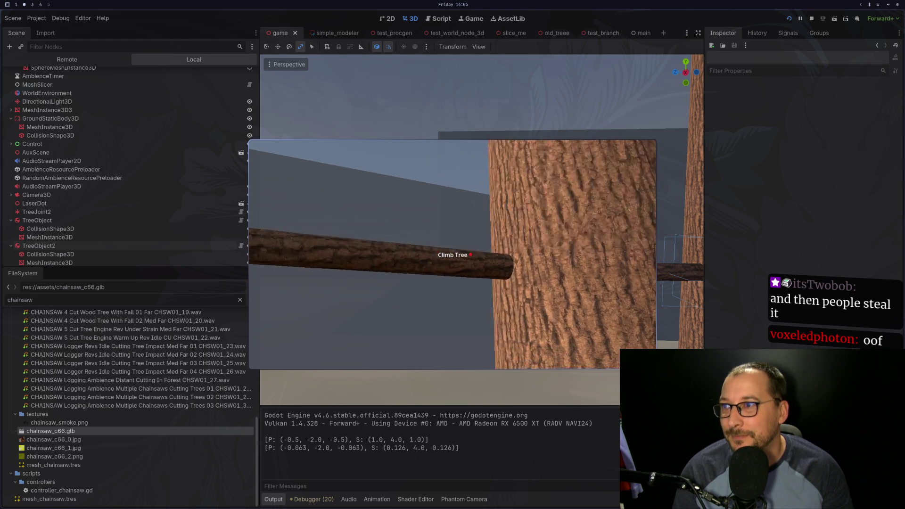
Cut the branch in the running game and open the live TreeObject in the Remote tree.
{"action": "left_click", "coordinate": [452, 254]}
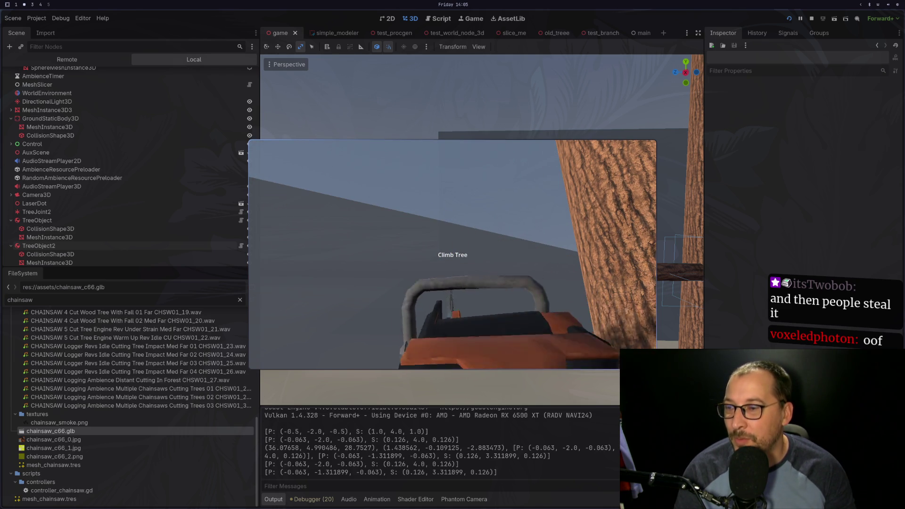
{"action": "key", "text": "Escape"}
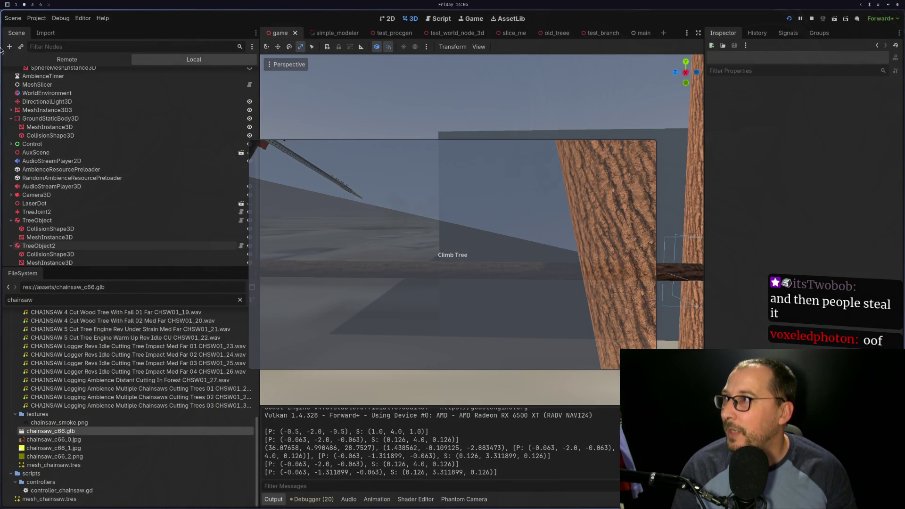
{"action": "left_click", "coordinate": [60, 60]}
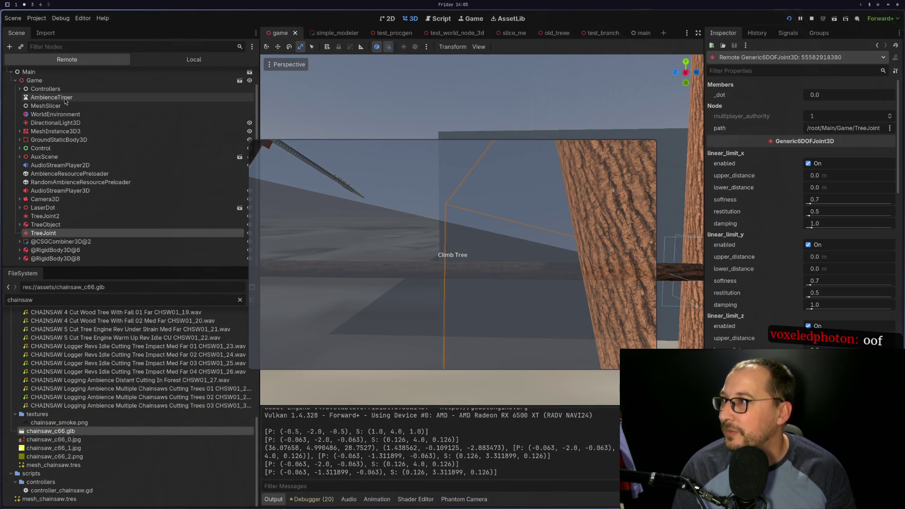
{"action": "left_click", "coordinate": [58, 226]}
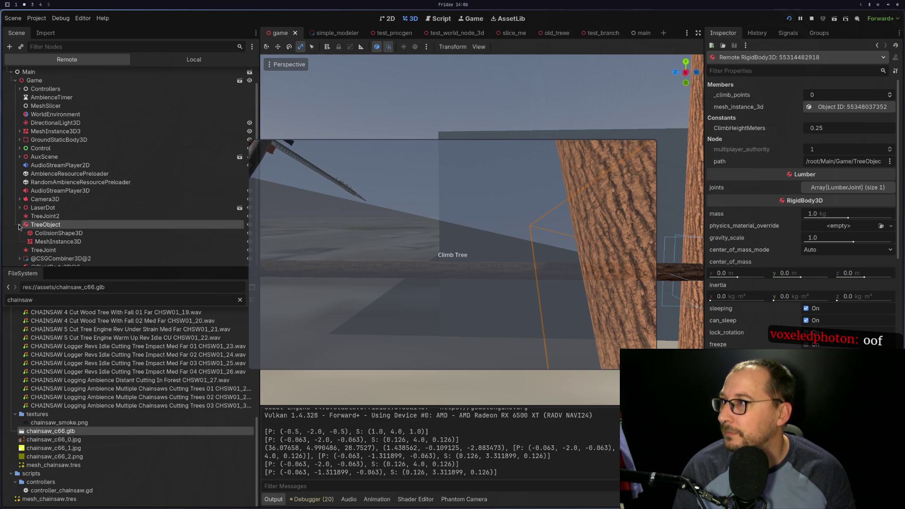
Review the live TreeJoint's limit, spring and node properties, then stop the game with F8.
{"action": "left_click", "coordinate": [42, 234]}
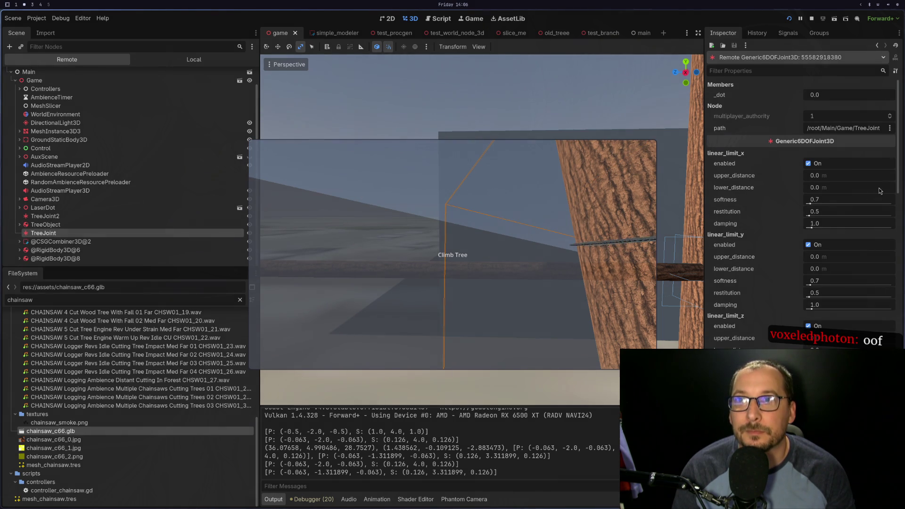
{"action": "scroll", "coordinate": [794, 146], "scroll_direction": "down", "scroll_amount": 15}
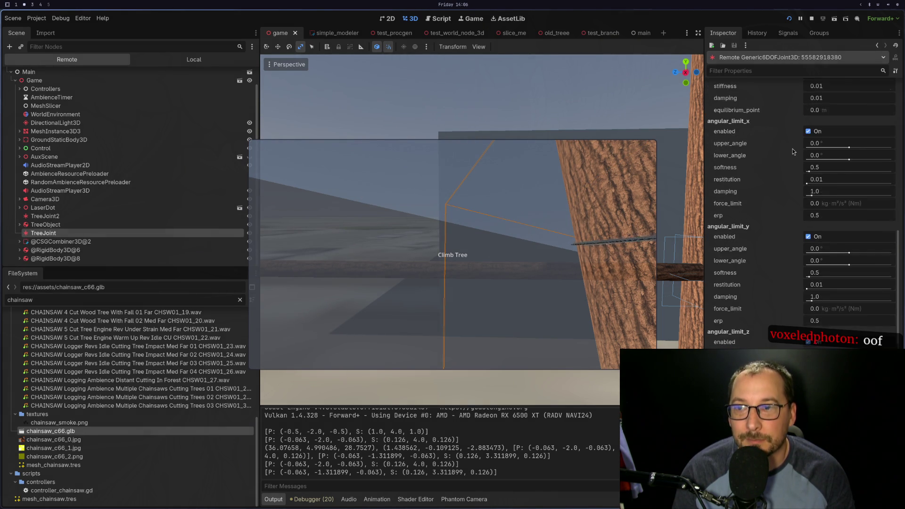
{"action": "scroll", "coordinate": [793, 150], "scroll_direction": "down", "scroll_amount": 5}
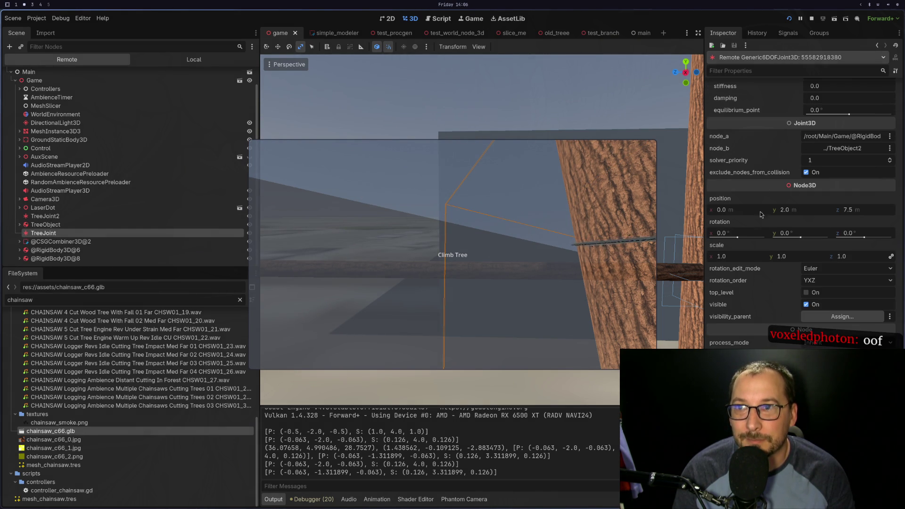
{"action": "scroll", "coordinate": [763, 293], "scroll_direction": "up", "scroll_amount": 2}
{"action": "scroll", "coordinate": [763, 293], "scroll_direction": "up", "scroll_amount": 10}
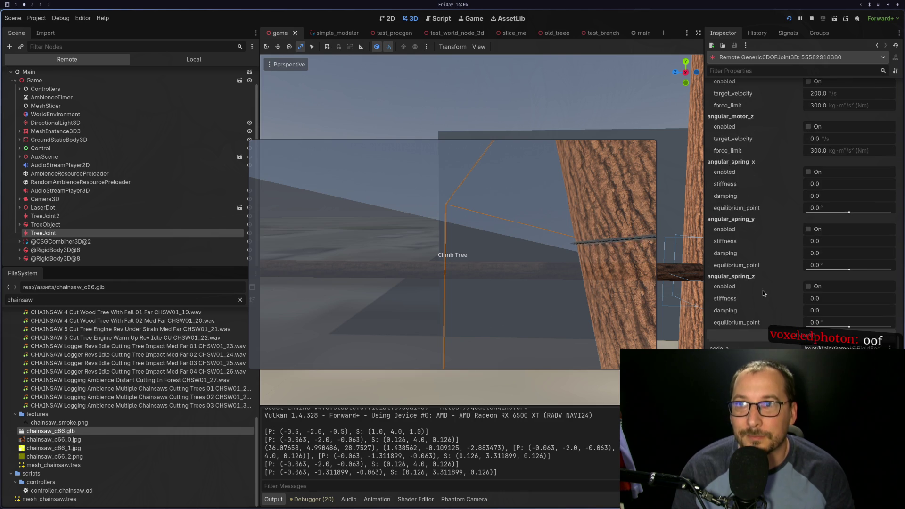
{"action": "scroll", "coordinate": [785, 236], "scroll_direction": "up", "scroll_amount": 9}
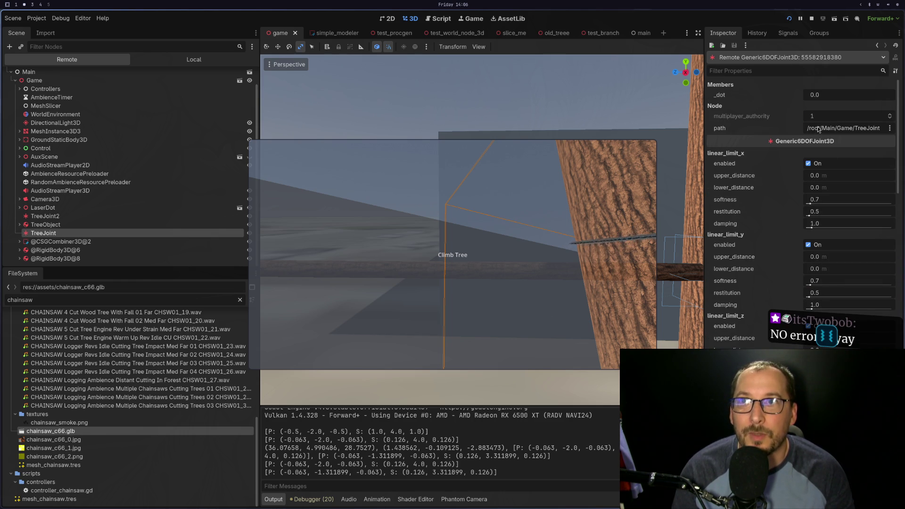
{"action": "scroll", "coordinate": [784, 185], "scroll_direction": "down", "scroll_amount": 15}
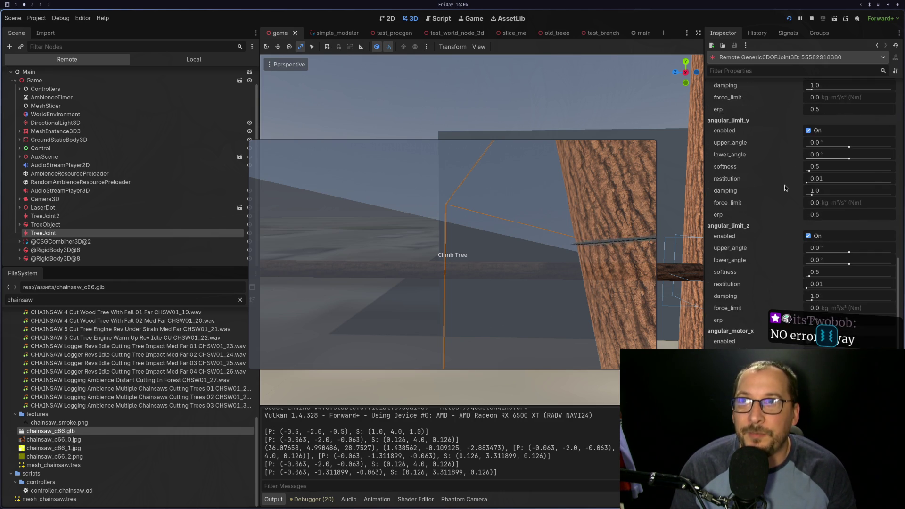
{"action": "scroll", "coordinate": [784, 186], "scroll_direction": "down", "scroll_amount": 8}
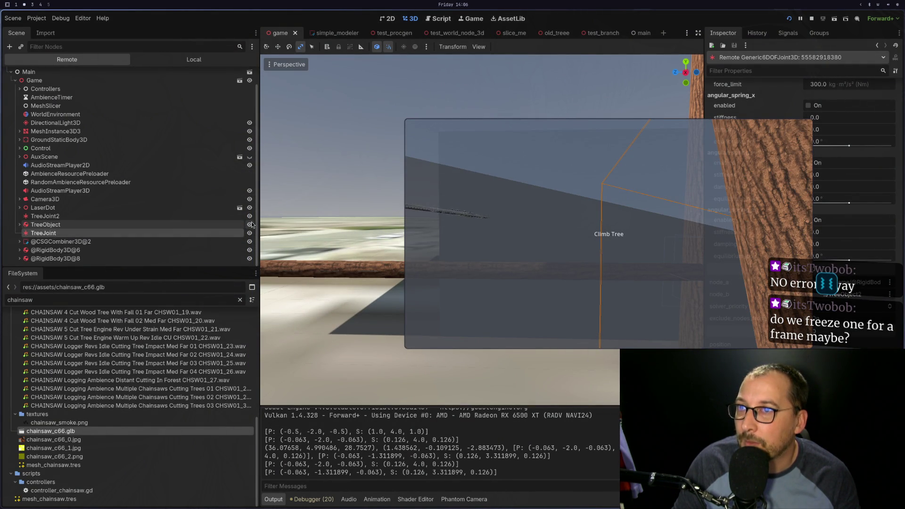
{"action": "key", "text": "F8"}
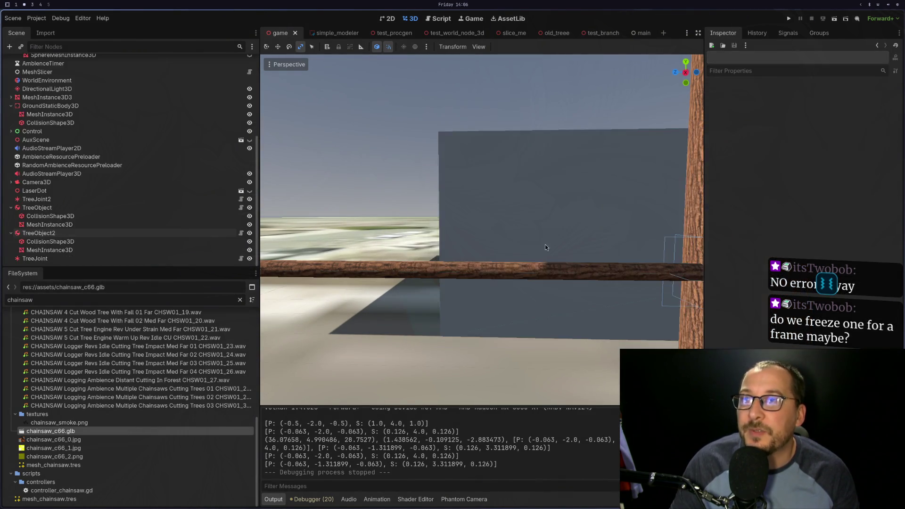
Change the get_node comparisons on lines 186 and 188 from == to != and save controller_chainsaw.gd.
{"action": "key", "text": "super+1"}
{"action": "key", "text": "k"}
{"action": "key", "text": "k"}
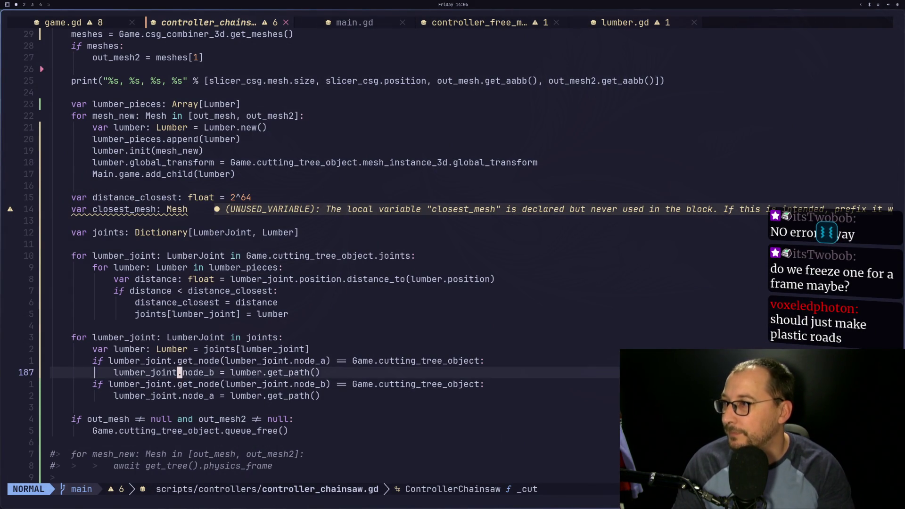
{"action": "type", "text": "ls!"}
{"action": "key", "text": "Escape"}
{"action": "key", "text": "j"}
{"action": "key", "text": "j"}
{"action": "type", "text": "s!"}
{"action": "key", "text": "Escape"}
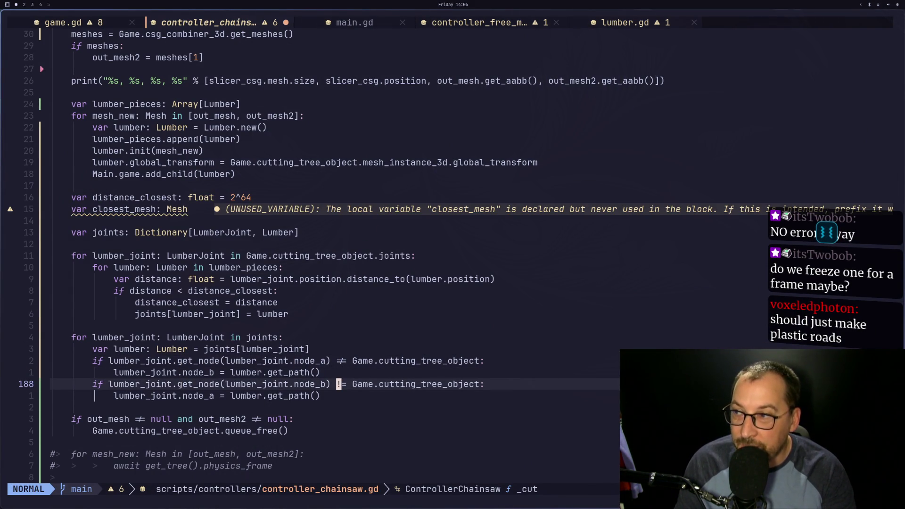
{"action": "type", "text": ":w"}
{"action": "key", "text": "Return"}
{"action": "key", "text": "super+2"}
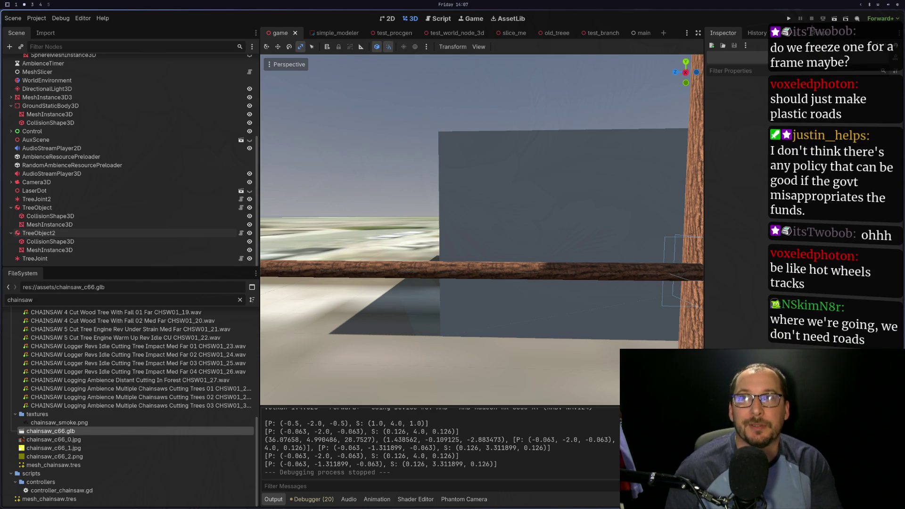
Run the game, walk up to the tree and cut the branch with the chainsaw.
{"action": "left_click", "coordinate": [789, 19]}
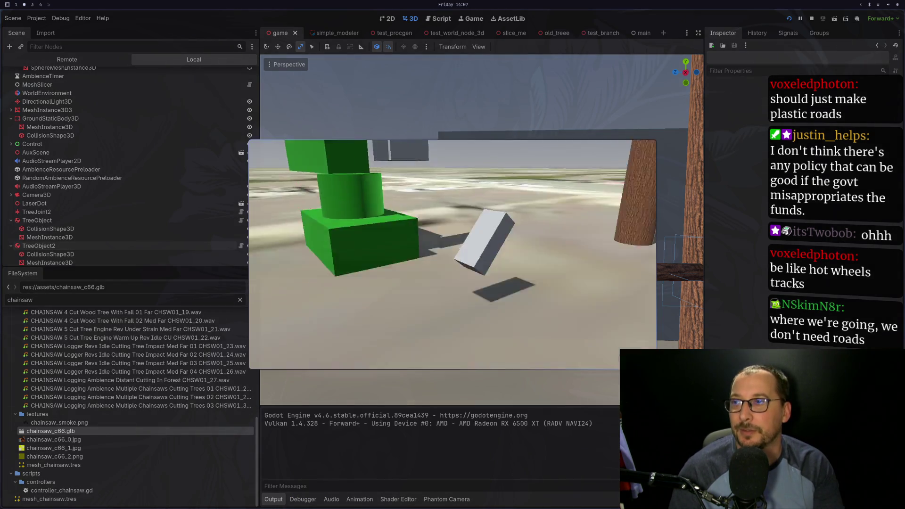
{"action": "key", "text": "w"}
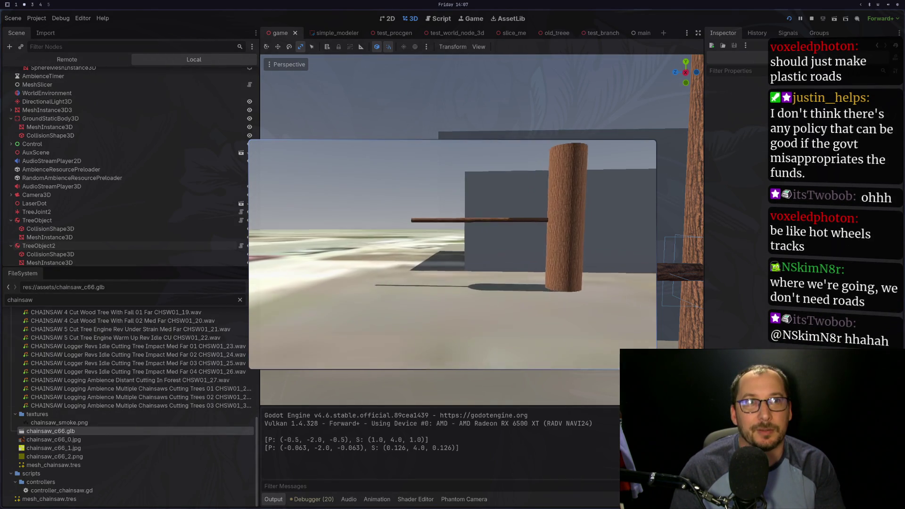
{"action": "key", "text": "w"}
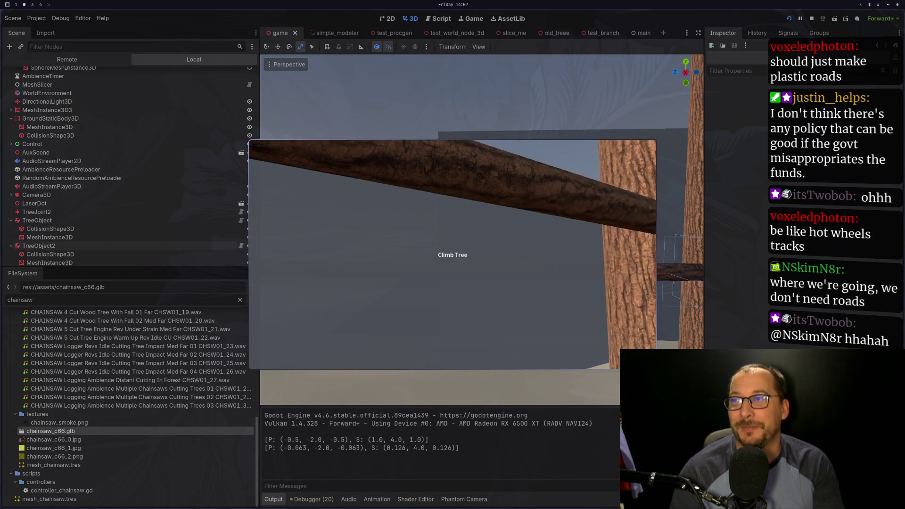
{"action": "left_click", "coordinate": [454, 251]}
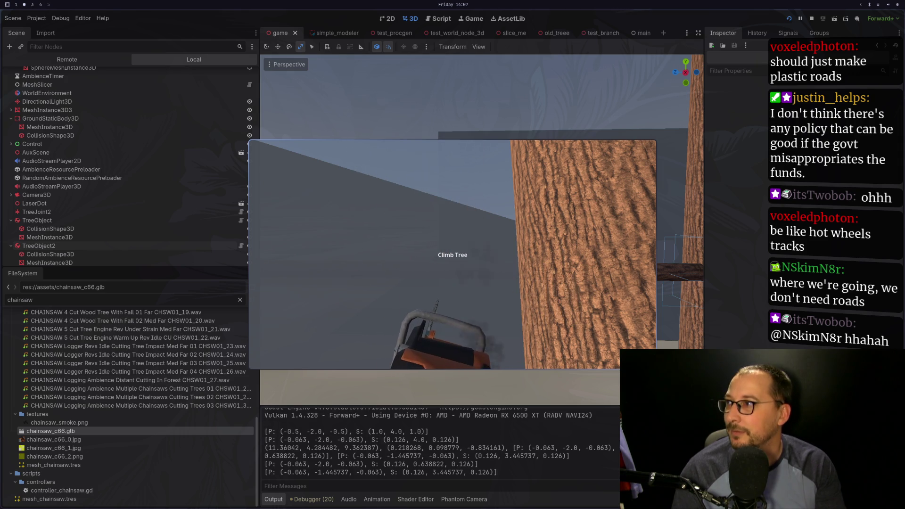
{"action": "key", "text": "Escape"}
Show the Remote scene tree and scroll the TreeJoint Inspector to node_a and node_b.
{"action": "left_click", "coordinate": [39, 60]}
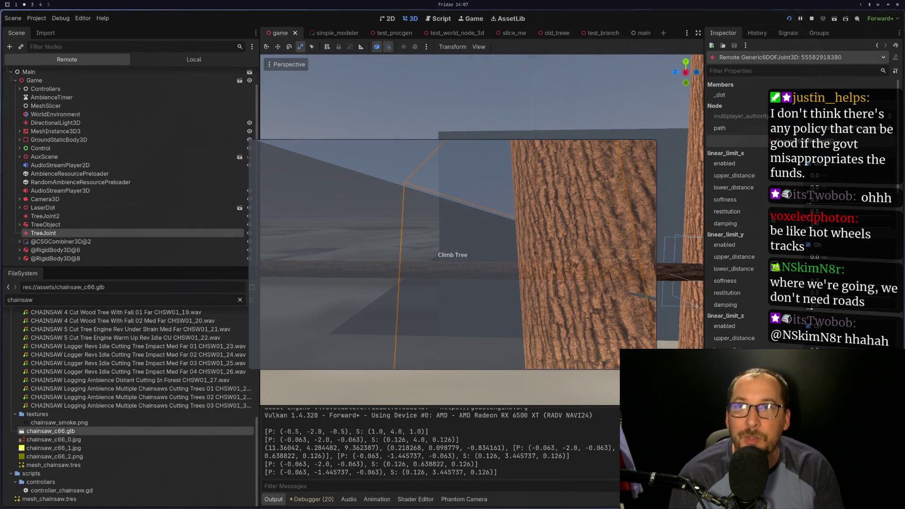
{"action": "scroll", "coordinate": [760, 259], "scroll_direction": "down", "scroll_amount": 10}
{"action": "scroll", "coordinate": [754, 267], "scroll_direction": "down", "scroll_amount": 10}
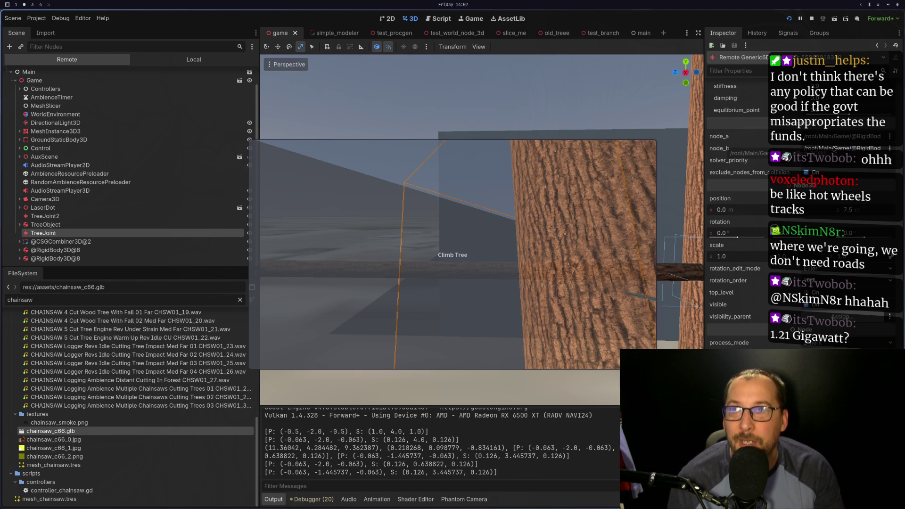
{"action": "key", "text": "super+1"}
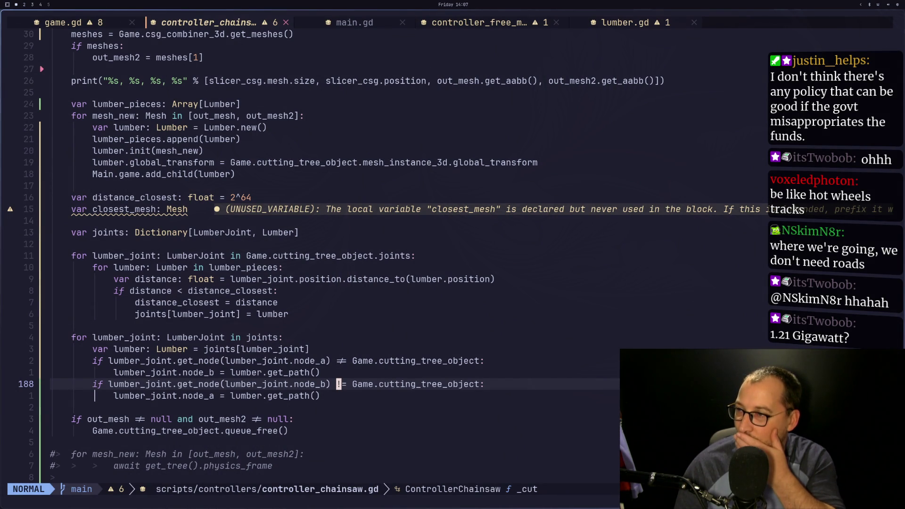
Change the first assignment on line 187 from node_b to node_a.
{"action": "key", "text": "j"}
{"action": "key", "text": "j"}
{"action": "key", "text": "k"}
{"action": "key", "text": "k"}
{"action": "key", "text": "k"}
{"action": "key", "text": "j"}
{"action": "key", "text": "super+2"}
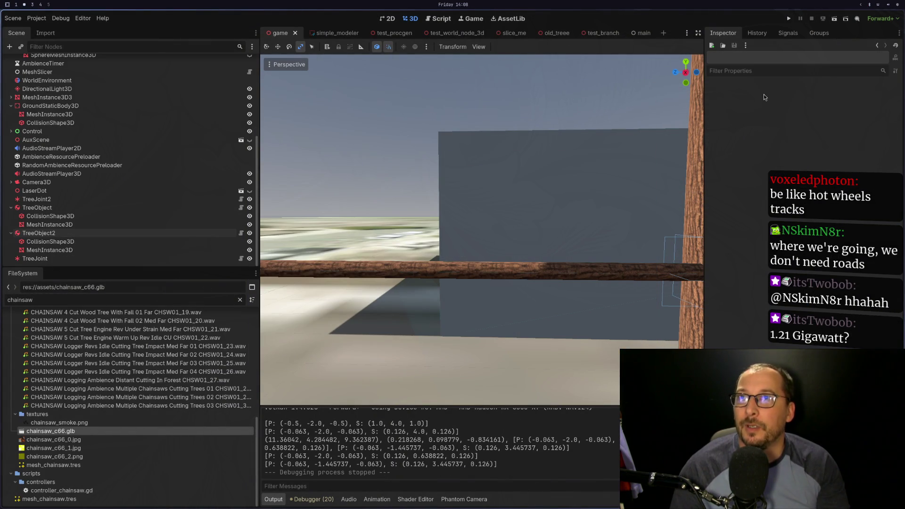
{"action": "key", "text": "super+1"}
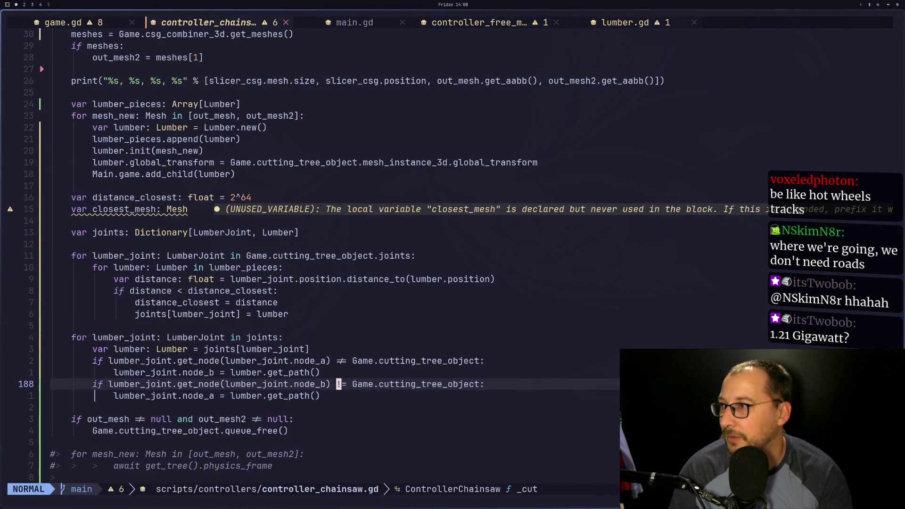
{"action": "key", "text": "h"}
{"action": "key", "text": "b"}
{"action": "key", "text": "k"}
{"action": "key", "text": "k"}
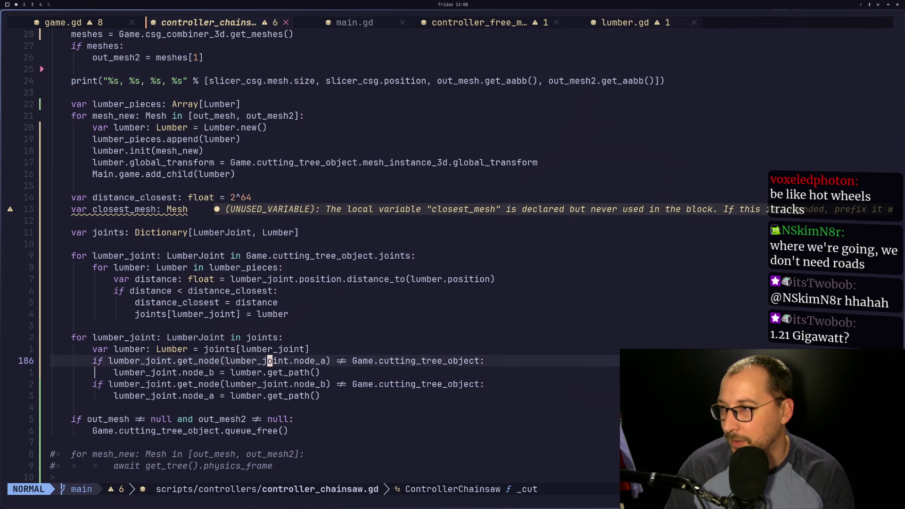
{"action": "key", "text": "l"}
{"action": "key", "text": "l"}
{"action": "key", "text": "f"}
{"action": "key", "text": "d"}
{"action": "key", "text": "h"}
{"action": "key", "text": "h"}
{"action": "key", "text": "h"}
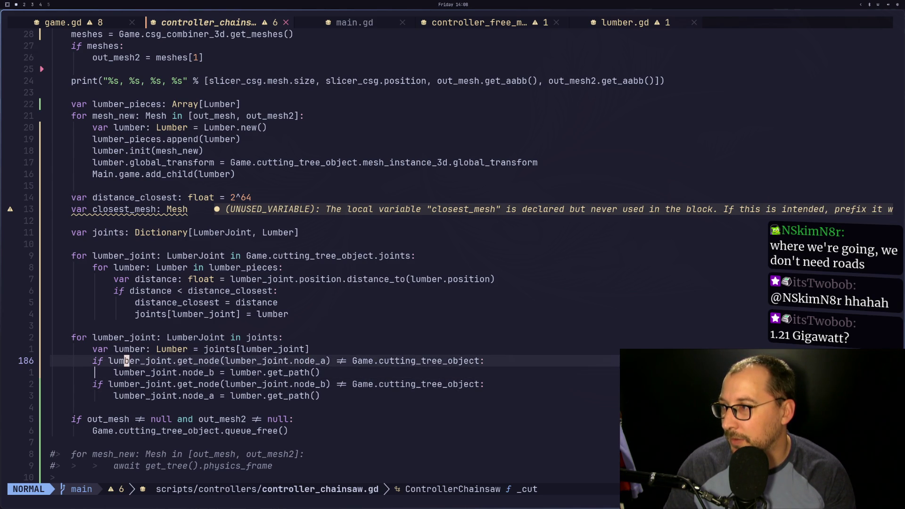
{"action": "key", "text": "l"}
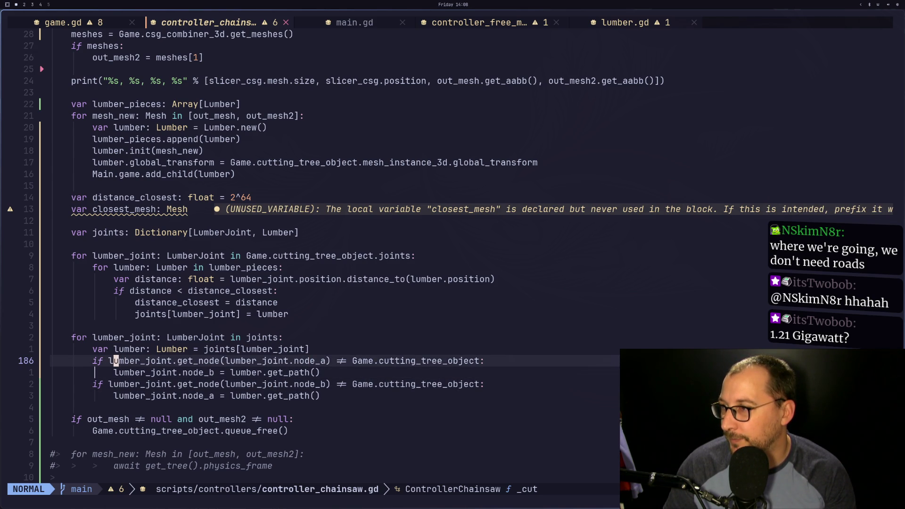
{"action": "key", "text": "l"}
{"action": "key", "text": "l"}
{"action": "key", "text": "l"}
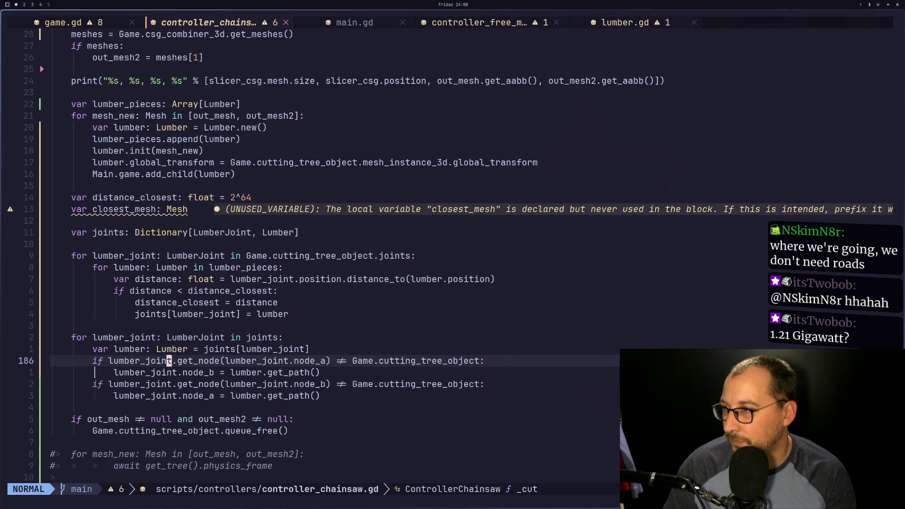
{"action": "key", "text": "j"}
{"action": "key", "text": "h"}
{"action": "key", "text": "h"}
{"action": "key", "text": "h"}
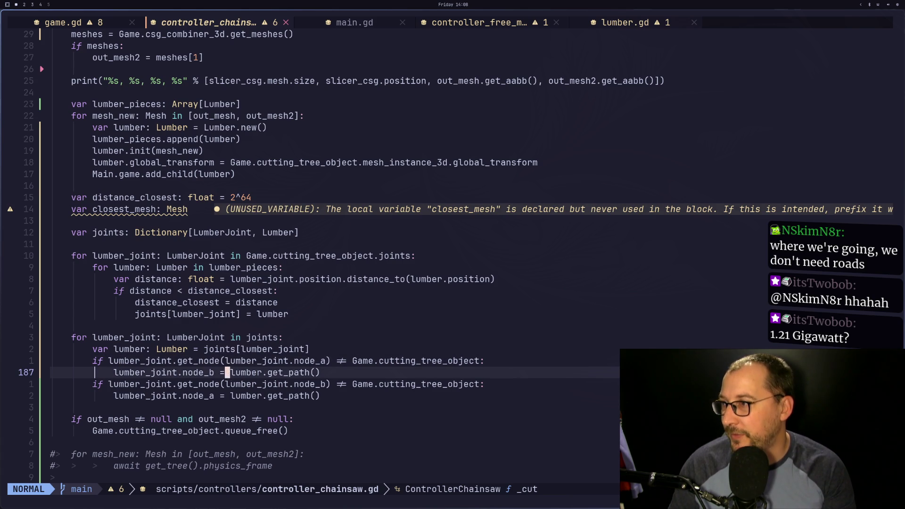
{"action": "type", "text": "sa"}
{"action": "key", "text": "Escape"}
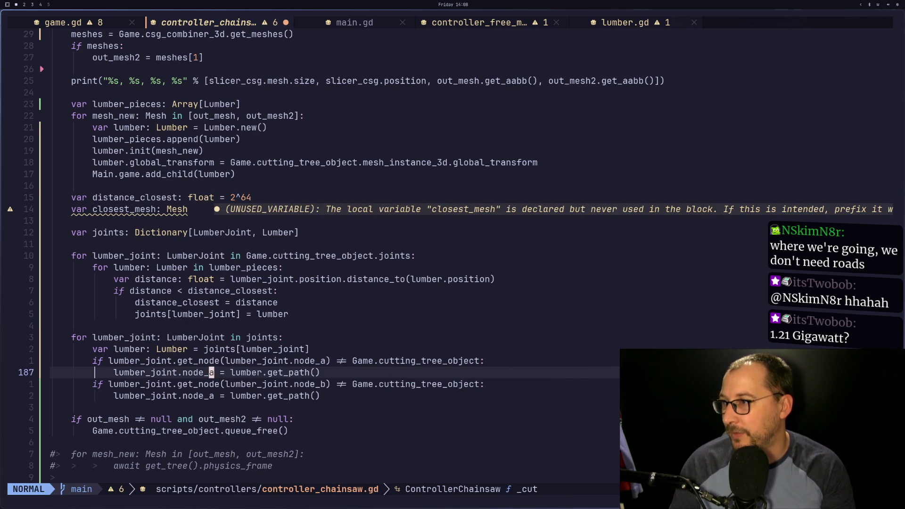
Change the second assignment on line 189 from node_a to node_b.
{"action": "key", "text": "j"}
{"action": "key", "text": "j"}
{"action": "key", "text": "a"}
{"action": "key", "text": "BackSpace"}
{"action": "type", "text": "b"}
{"action": "key", "text": "Escape"}
Save controller_chainsaw.gd and relaunch the game in Godot for a retest.
{"action": "type", "text": ":w"}
{"action": "key", "text": "Return"}
{"action": "key", "text": "super+2"}
{"action": "left_click", "coordinate": [789, 19]}
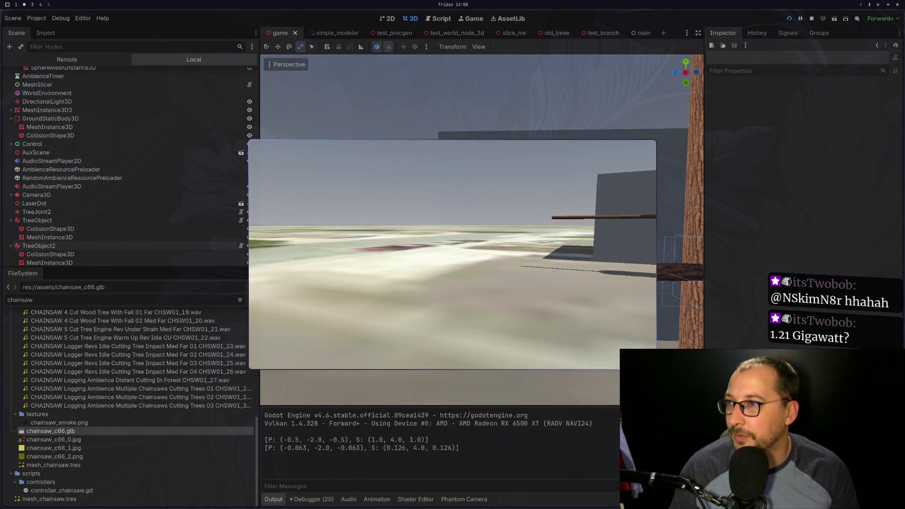
Walk up to the tree and slice the branch with the chainsaw in the running game.
{"action": "key", "text": "w"}
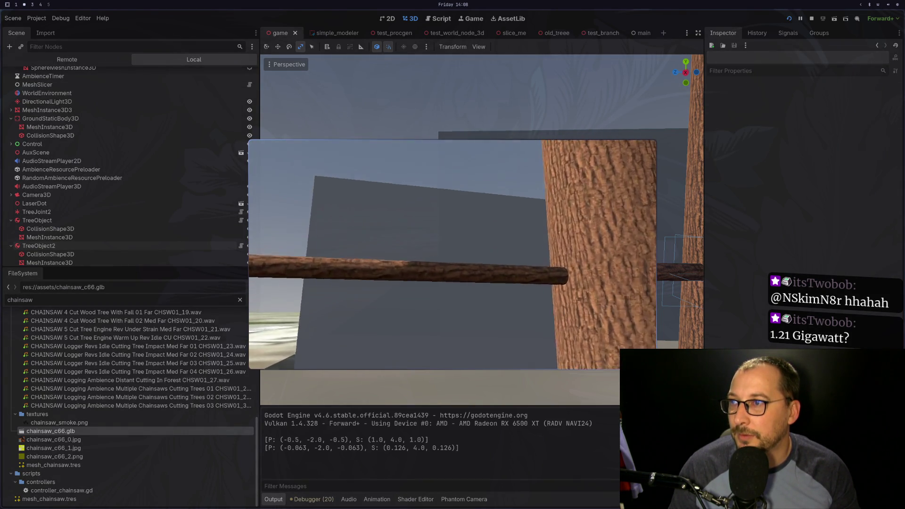
{"action": "left_click", "coordinate": [452, 255]}
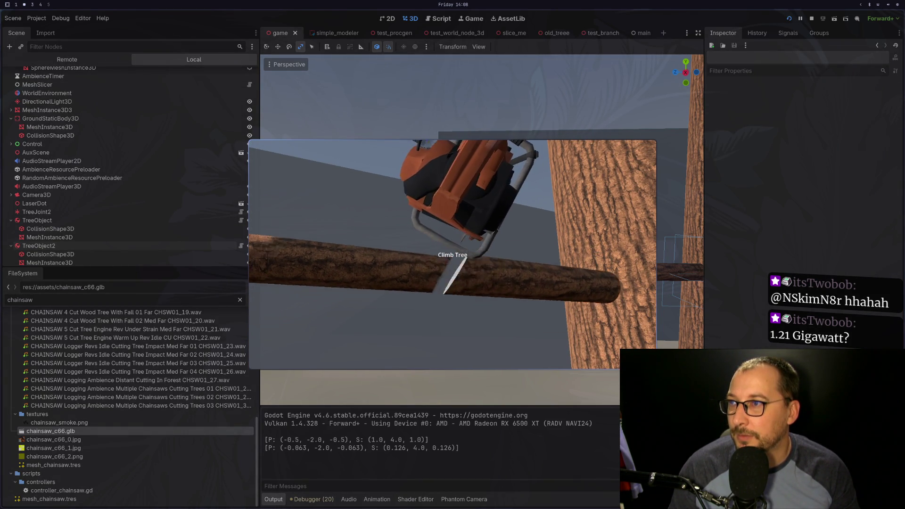
{"action": "key", "text": "Escape"}
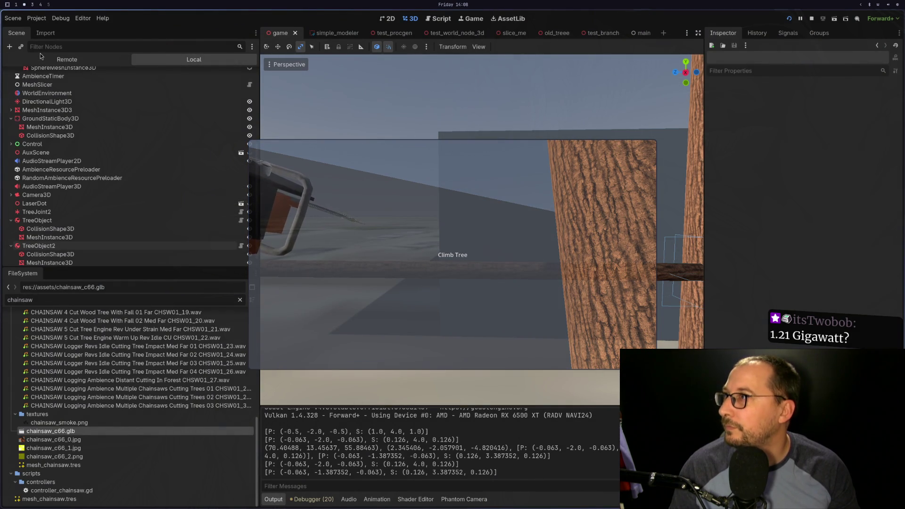
Inspect the live TreeJoint's Joint3D node_a and node_b in the Remote scene.
{"action": "left_click", "coordinate": [52, 60]}
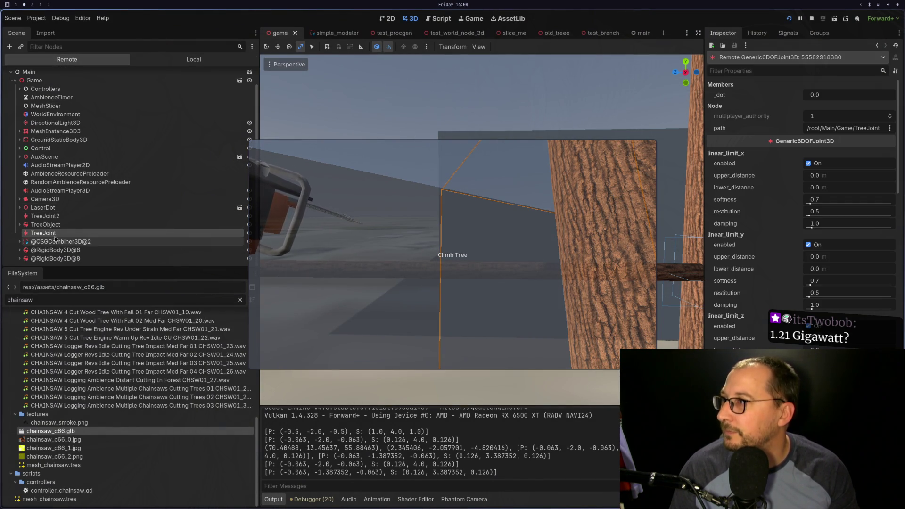
{"action": "scroll", "coordinate": [817, 346], "scroll_direction": "down", "scroll_amount": 2}
{"action": "scroll", "coordinate": [816, 347], "scroll_direction": "down", "scroll_amount": 15}
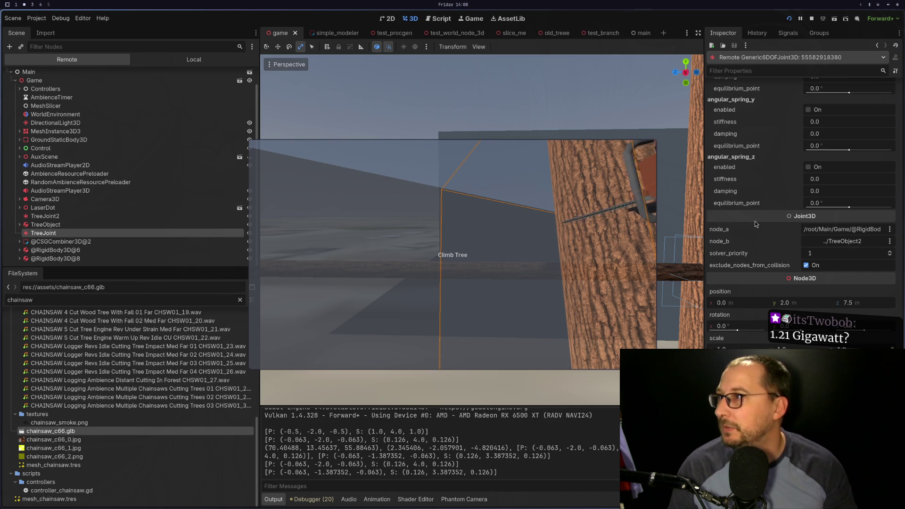
{"action": "key", "text": "super+1"}
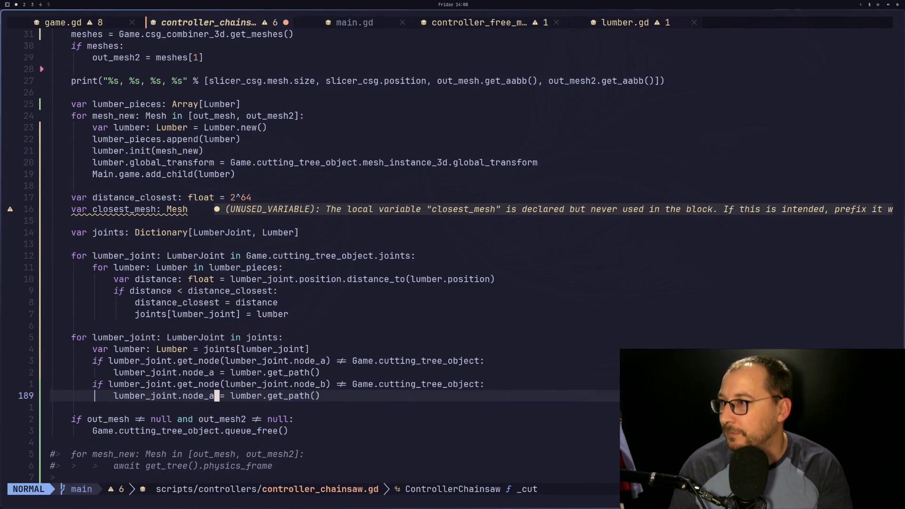
Undo the last edit and stop the running game in Godot.
{"action": "key", "text": "u"}
{"action": "key", "text": "super+2"}
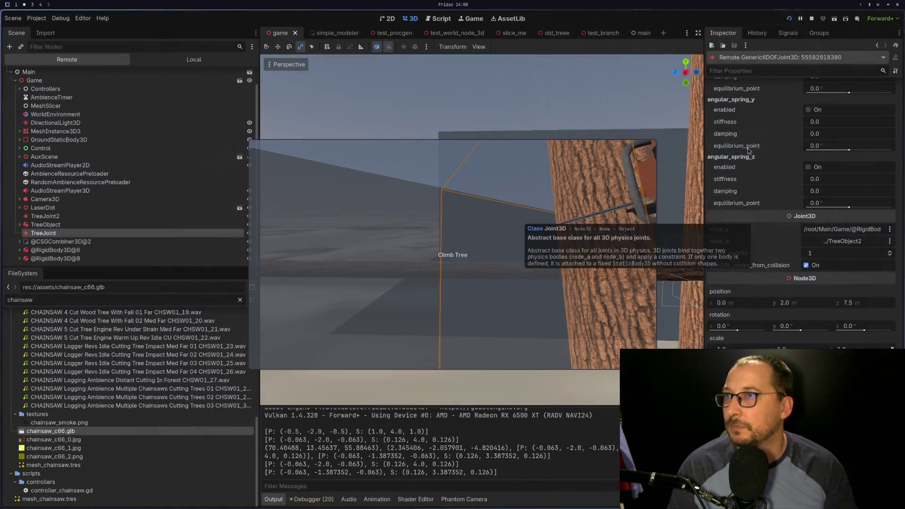
{"action": "left_click", "coordinate": [811, 21]}
{"action": "key", "text": "super+1"}
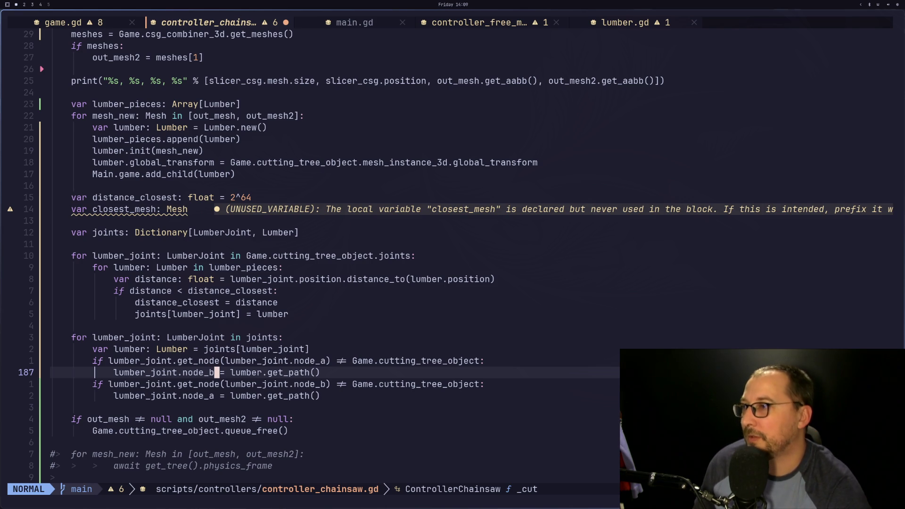
Turn both joint conditions from != back to ==.
{"action": "key", "text": "k"}
{"action": "key", "text": "l"}
{"action": "key", "text": "l"}
{"action": "key", "text": "w"}
{"action": "key", "text": "w"}
{"action": "key", "text": "w"}
{"action": "key", "text": "w"}
{"action": "key", "text": "e"}
{"action": "key", "text": "a"}
{"action": "key", "text": "BackSpace"}
{"action": "key", "text": "BackSpace"}
{"action": "type", "text": "=="}
{"action": "key", "text": "Escape"}
{"action": "key", "text": "j"}
{"action": "key", "text": "j"}
{"action": "key", "text": "period"}
{"action": "key", "text": "k"}
{"action": "key", "text": "k"}
Make the first assignment set node_a and the second set node_b.
{"action": "key", "text": "j"}
{"action": "key", "text": "shift+f"}
{"action": "key", "text": "period"}
{"action": "key", "text": "shift+f"}
{"action": "key", "text": "underscore"}
{"action": "type", "text": "h"}
{"action": "type", "text": "lsa"}
{"action": "key", "text": "Escape"}
{"action": "key", "text": "j"}
{"action": "key", "text": "j"}
{"action": "type", "text": "s"}
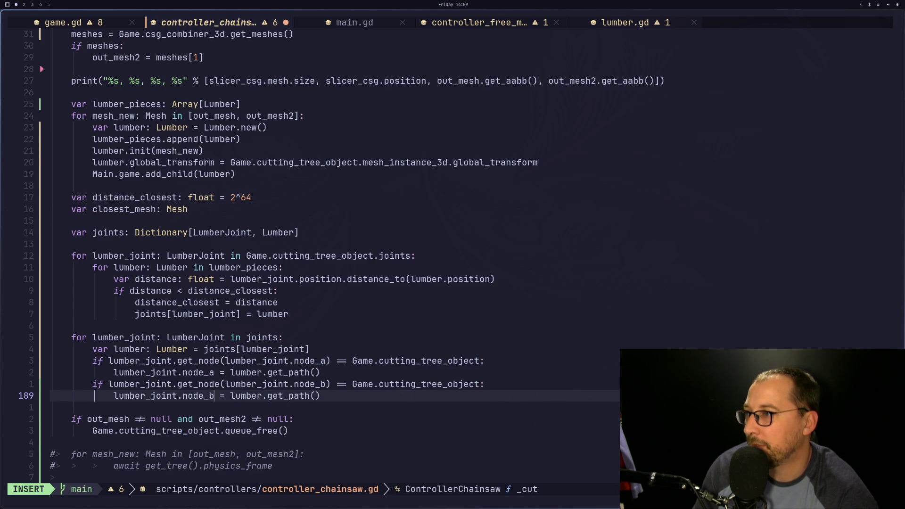
{"action": "type", "text": "b"}
{"action": "key", "text": "Escape"}
Save controller_chainsaw.gd with :w.
{"action": "type", "text": ":w"}
{"action": "key", "text": "Return"}
{"action": "key", "text": "super+2"}
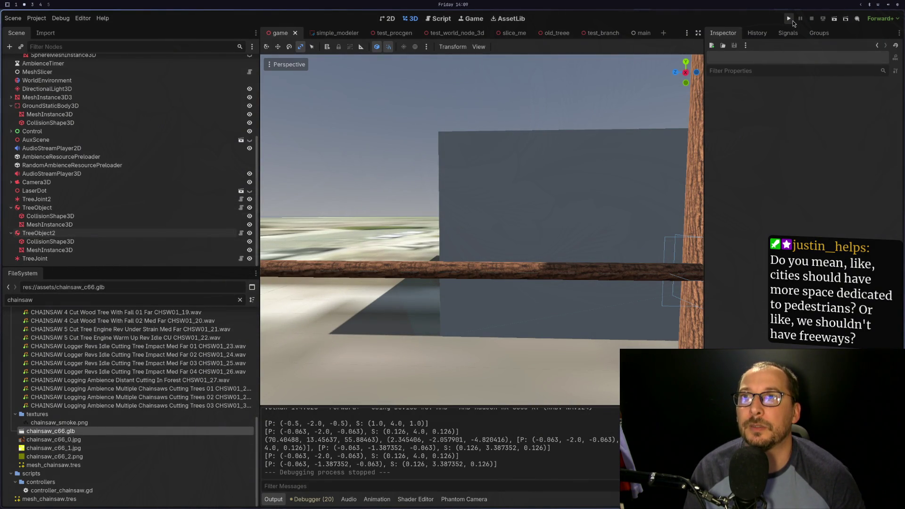
Run the project briefly, then choose Stop & Quit to close the Godot editor.
{"action": "left_click", "coordinate": [788, 18]}
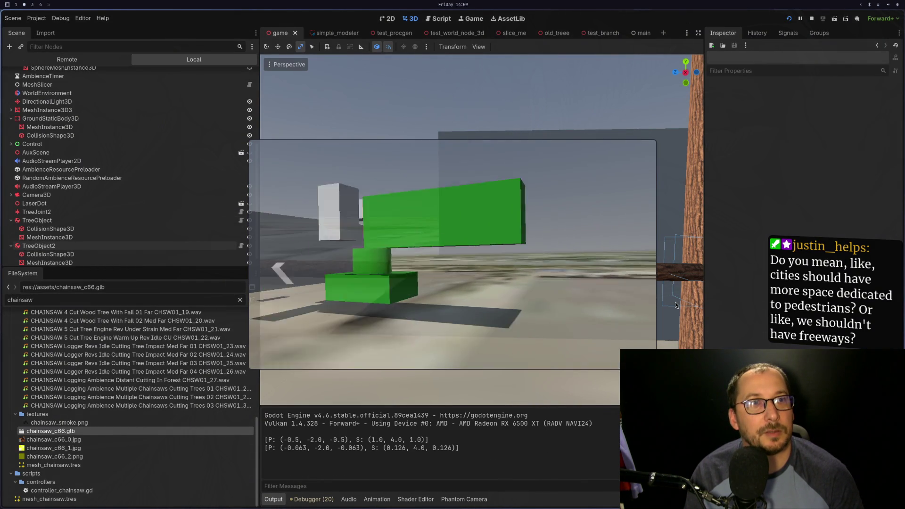
{"action": "key", "text": "ctrl+q"}
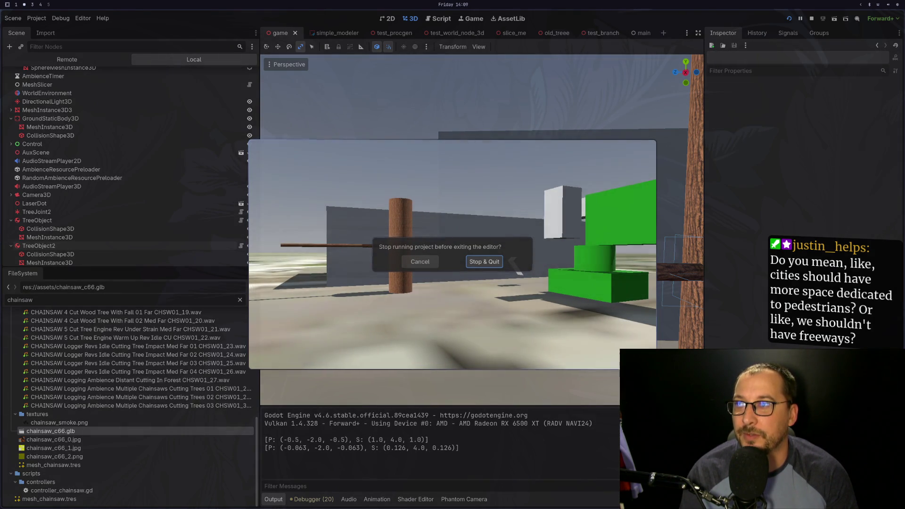
{"action": "left_click", "coordinate": [491, 265]}
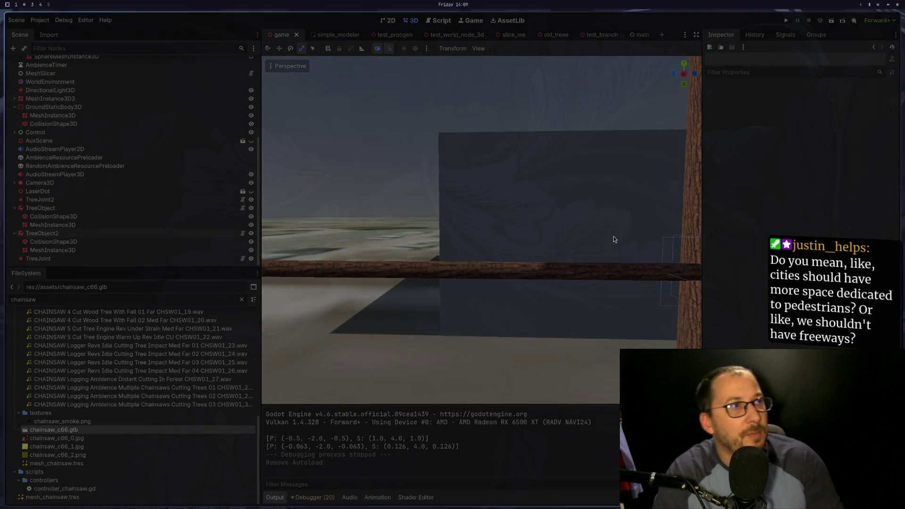
Close the Godot editor and relaunch Godot Engine from the app launcher.
{"action": "key", "text": "ctrl+q"}
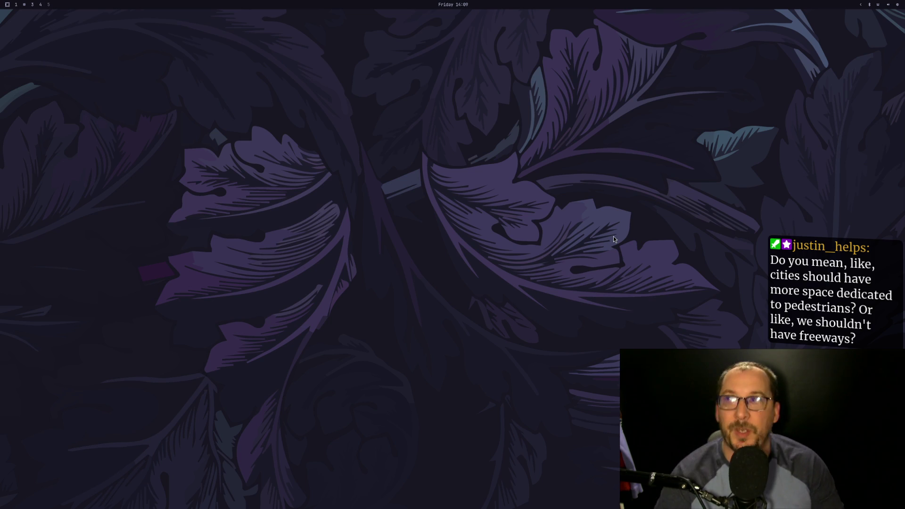
{"action": "key", "text": "super+1"}
{"action": "key", "text": "super+2"}
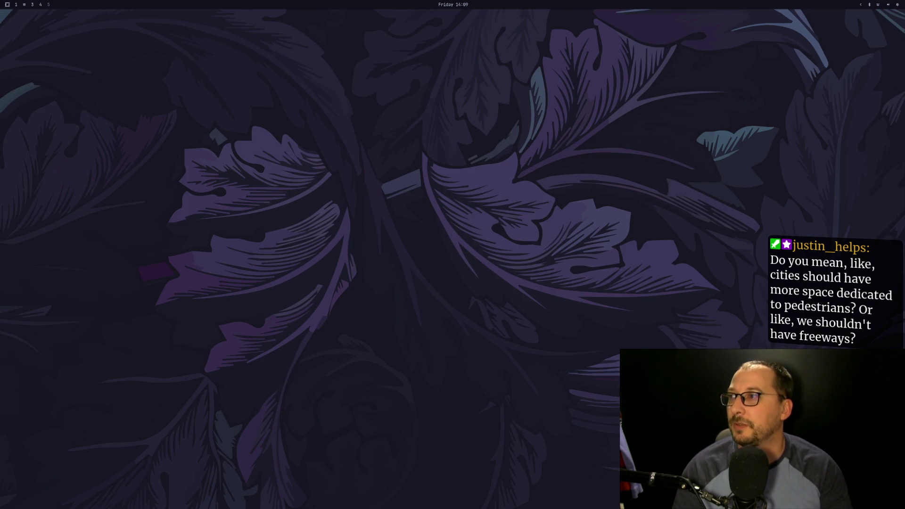
{"action": "key", "text": "super+space"}
{"action": "type", "text": "god"}
{"action": "key", "text": "Return"}
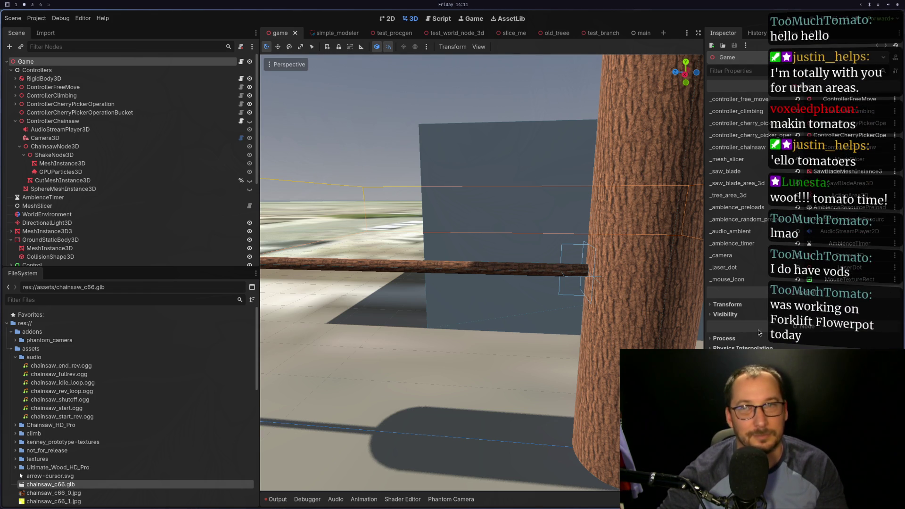
Switch to workspace 3 and make the Twitch channel's Videos page full screen.
{"action": "key", "text": "super+3"}
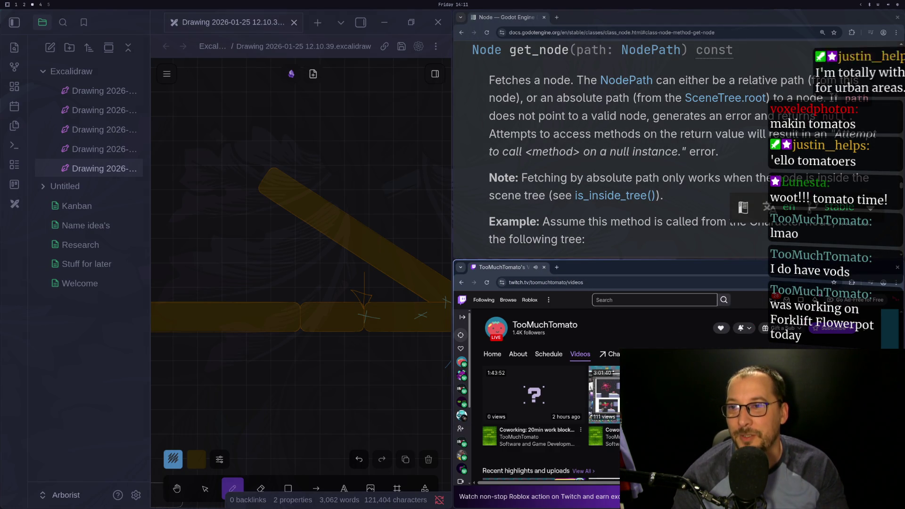
{"action": "key", "text": "F11"}
{"action": "scroll", "coordinate": [316, 279], "scroll_direction": "up", "scroll_amount": 3}
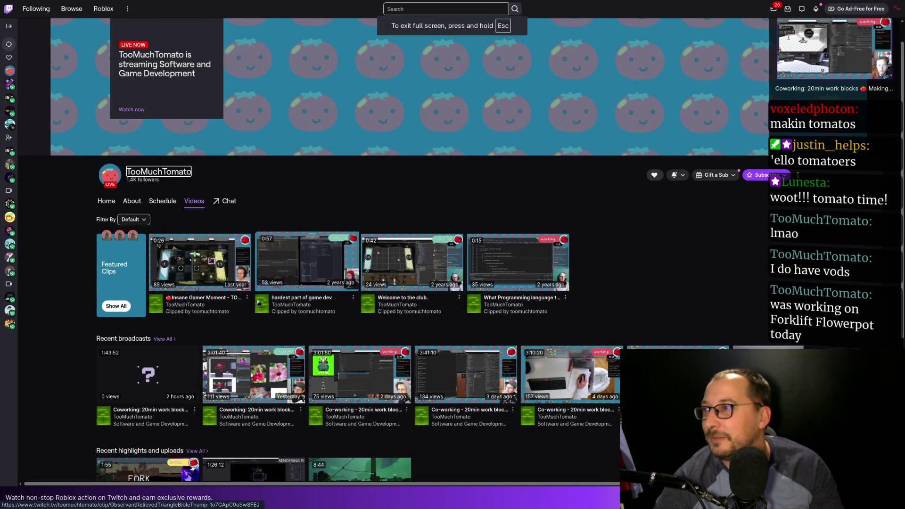
Open the recent Coworking broadcast, move its window to workspace 4 and make it full screen.
{"action": "left_click", "coordinate": [148, 375]}
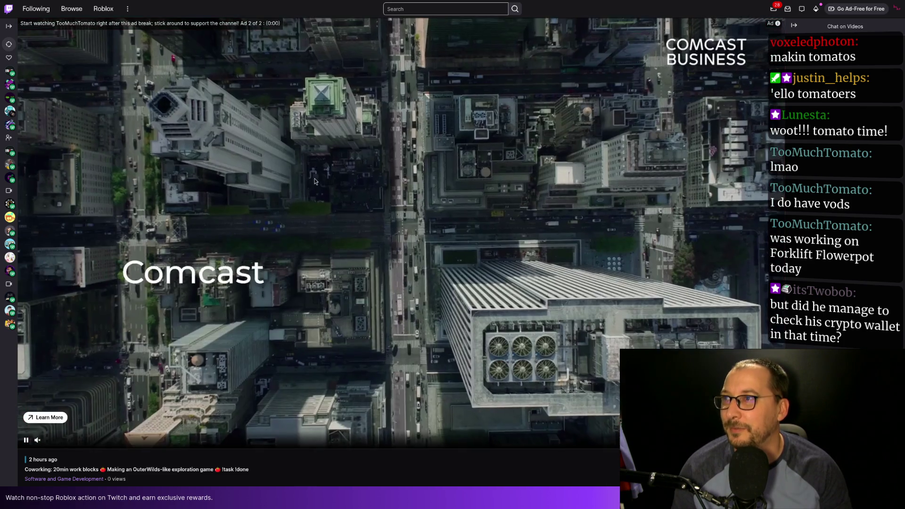
{"action": "key", "text": "super+f"}
{"action": "key", "text": "super+shift+4"}
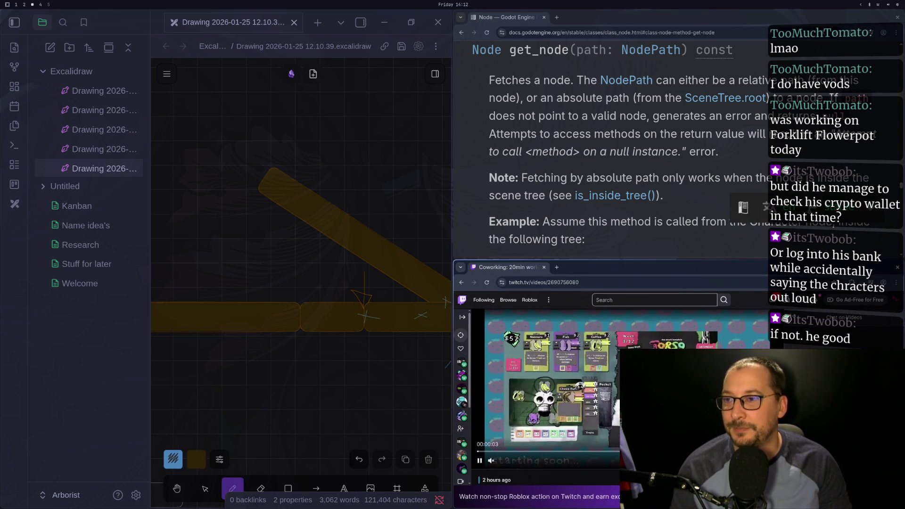
{"action": "key", "text": "F11"}
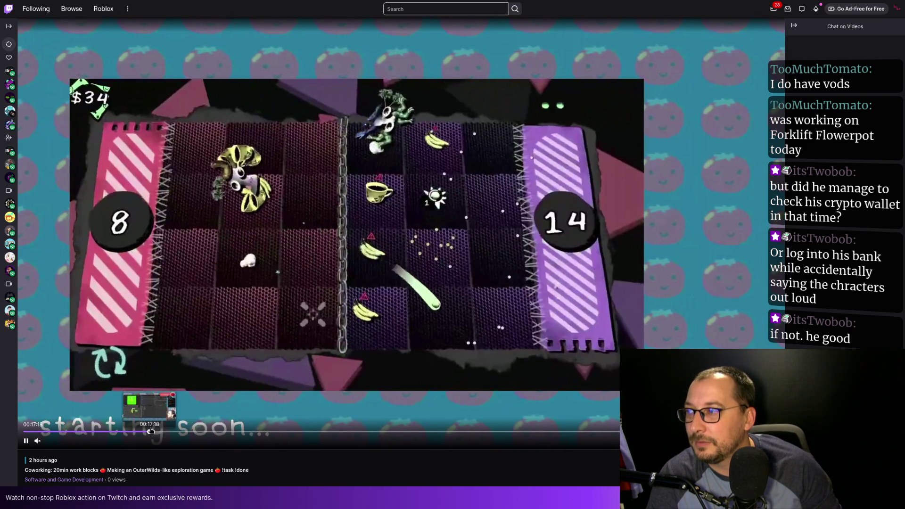
Skip through the broadcast from 00:17:19 to 01:20:38, pause it and exit full screen.
{"action": "left_click", "coordinate": [151, 431]}
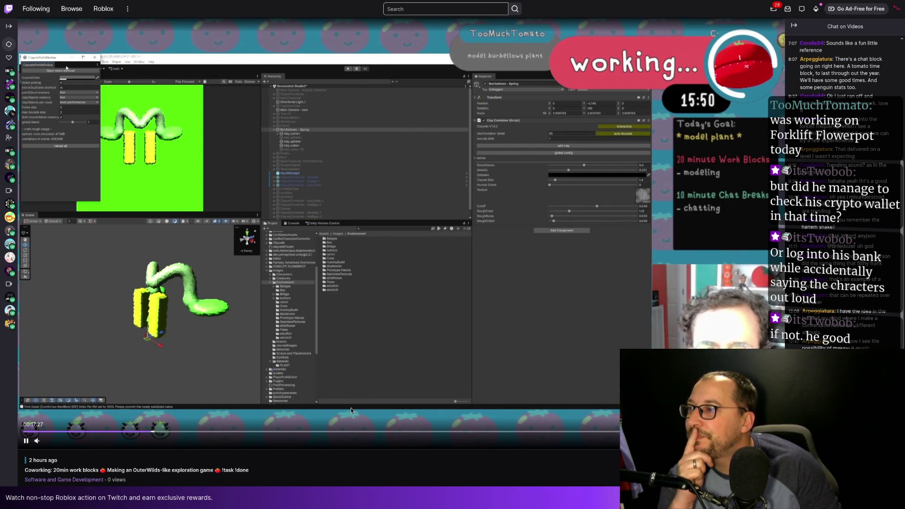
{"action": "left_click", "coordinate": [311, 432]}
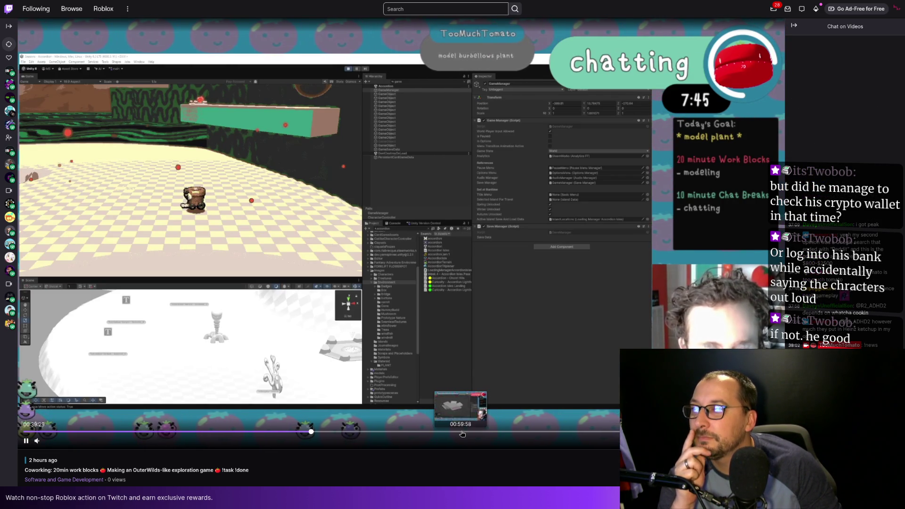
{"action": "left_click", "coordinate": [461, 432]}
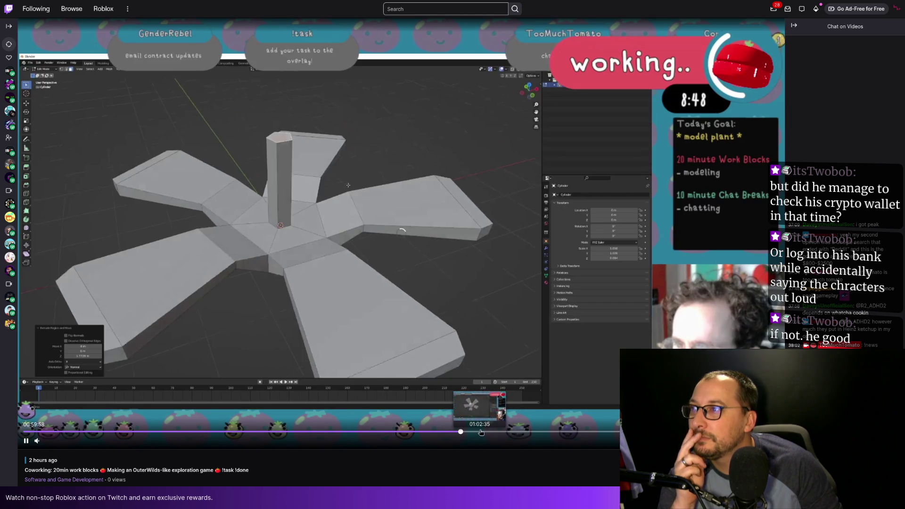
{"action": "left_click", "coordinate": [545, 431]}
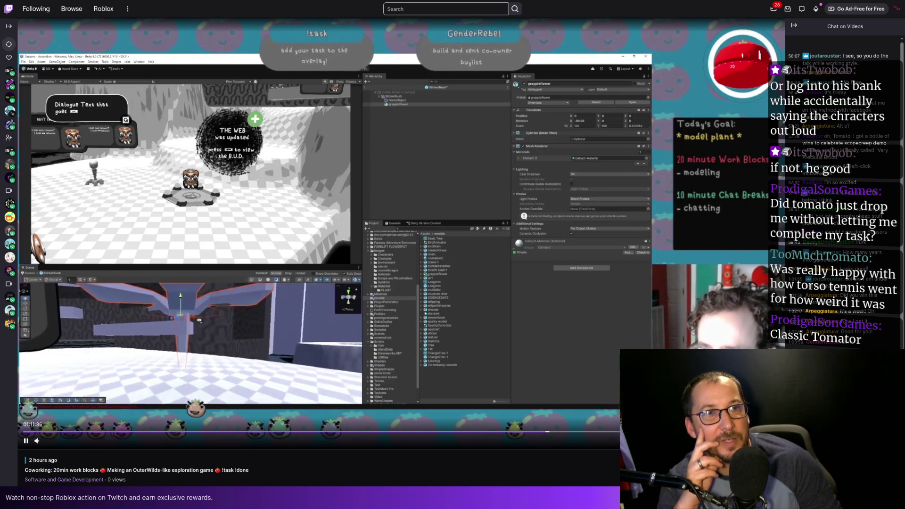
{"action": "left_click", "coordinate": [612, 433]}
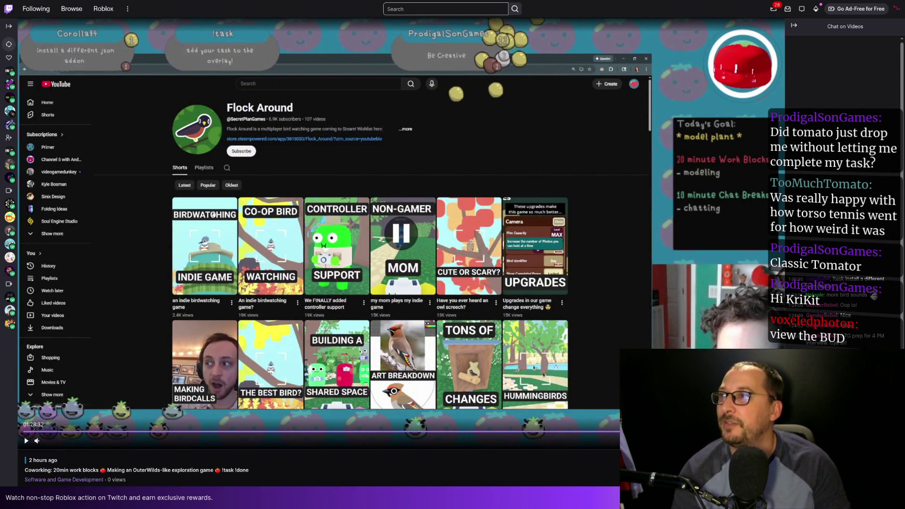
{"action": "key", "text": "space"}
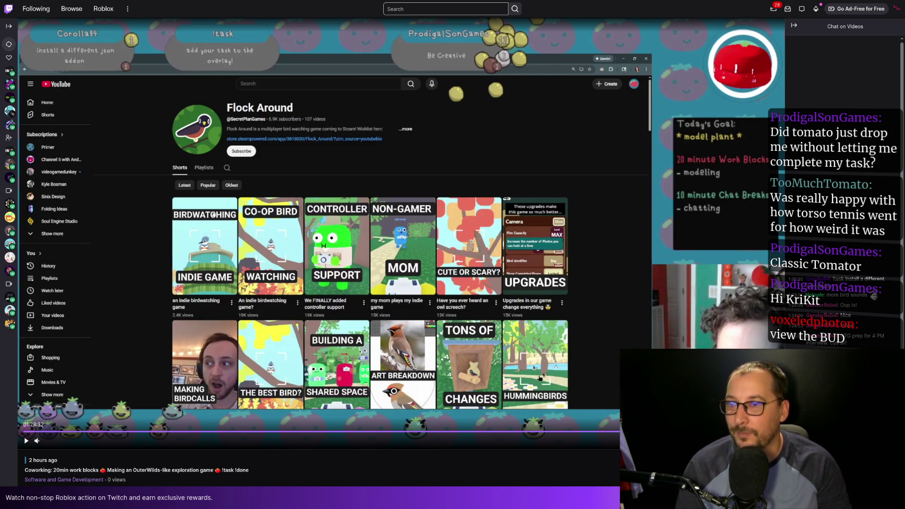
{"action": "key", "text": "F11"}
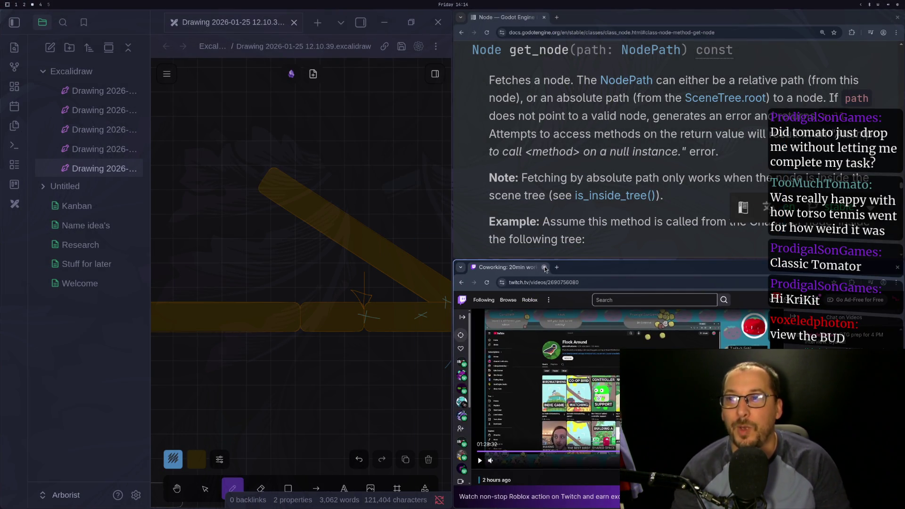
Close the Twitch broadcast and switch to workspace 2 with the Godot editor.
{"action": "left_click", "coordinate": [544, 267]}
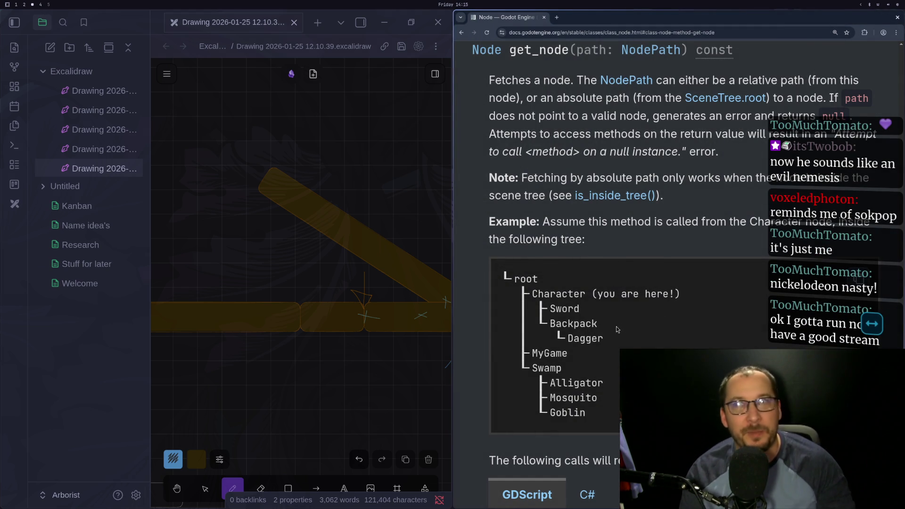
{"action": "key", "text": "super+2"}
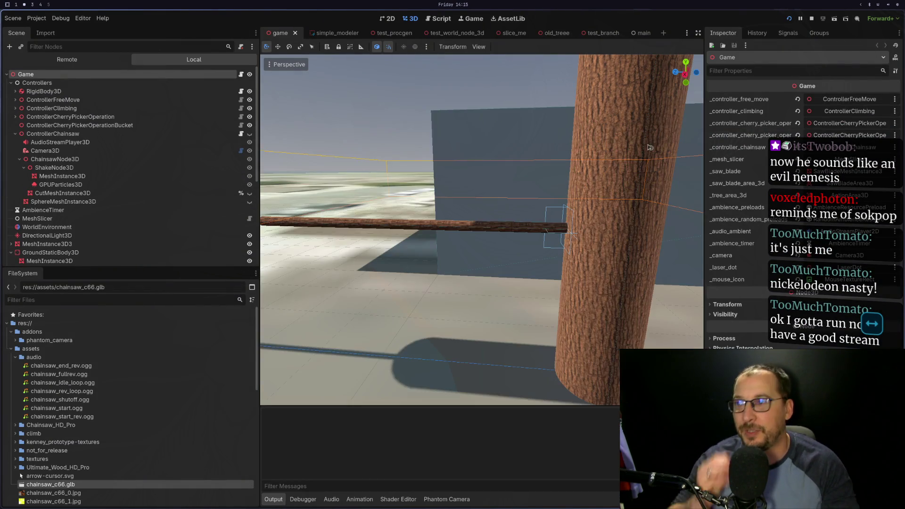
Run the game, rotate the cherry-picker arm segments with S three times, then stop it.
{"action": "key", "text": "F5"}
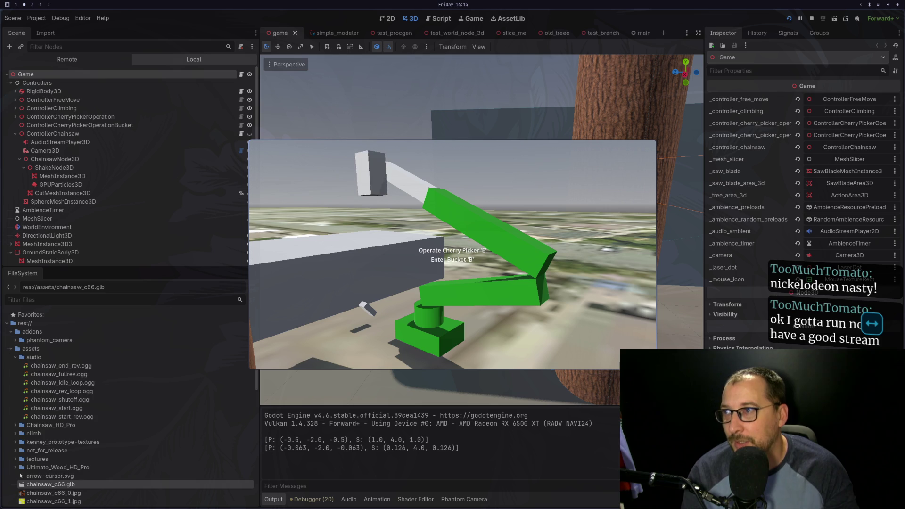
{"action": "key", "text": "s"}
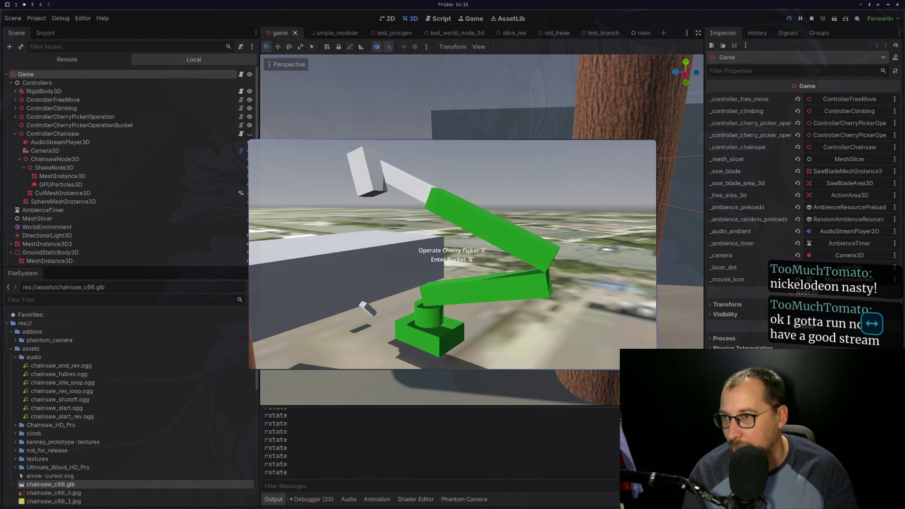
{"action": "key", "text": "s"}
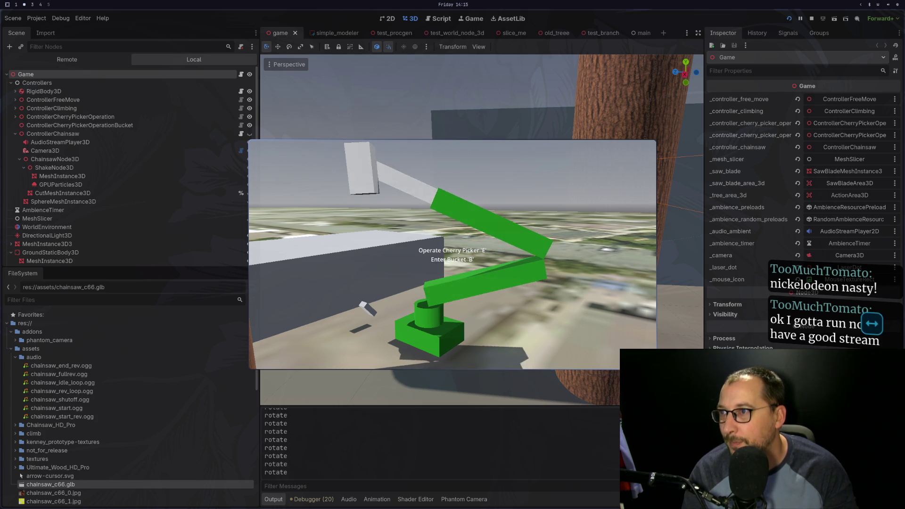
{"action": "key", "text": "s"}
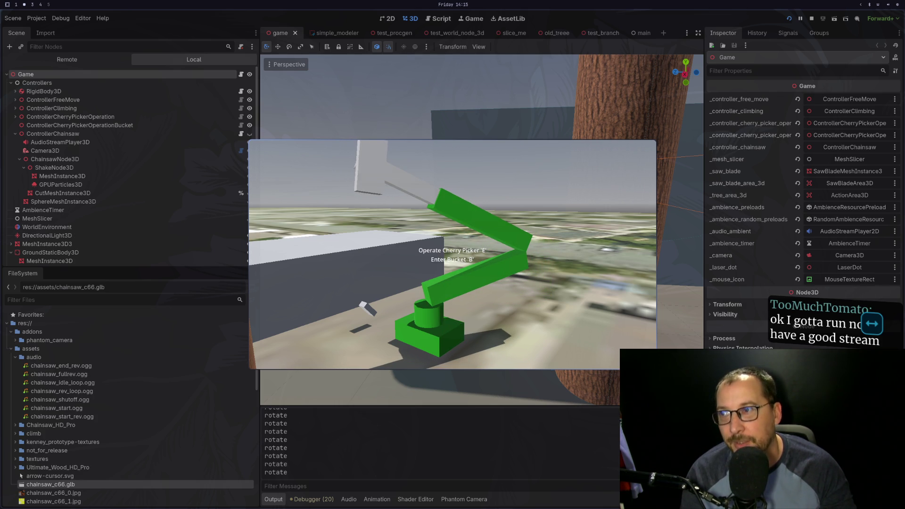
{"action": "key", "text": "F8"}
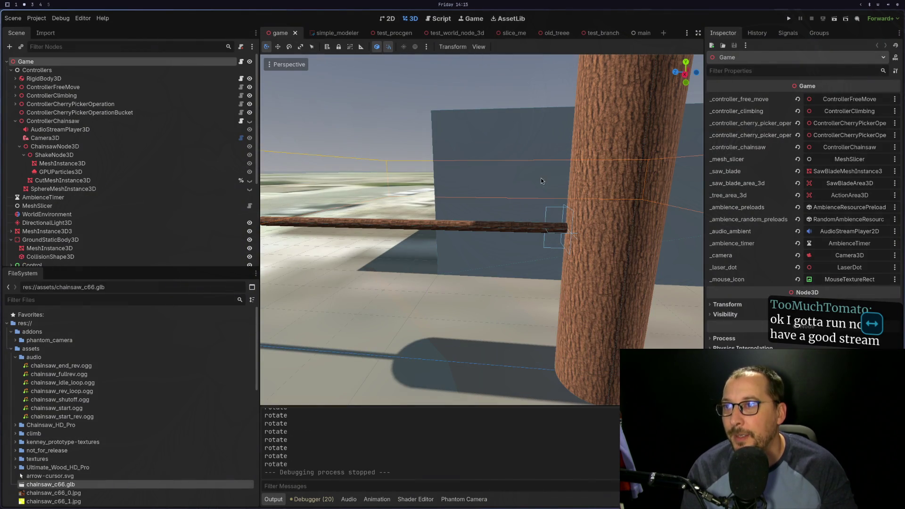
Launch the game from Play, try the chainsaw at the tree branch, then stop the run.
{"action": "left_click", "coordinate": [788, 18]}
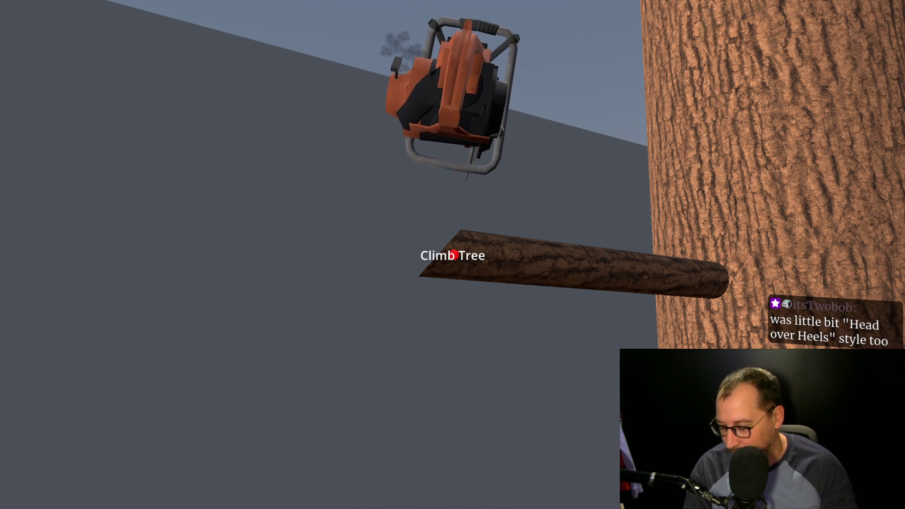
{"action": "key", "text": "F8"}
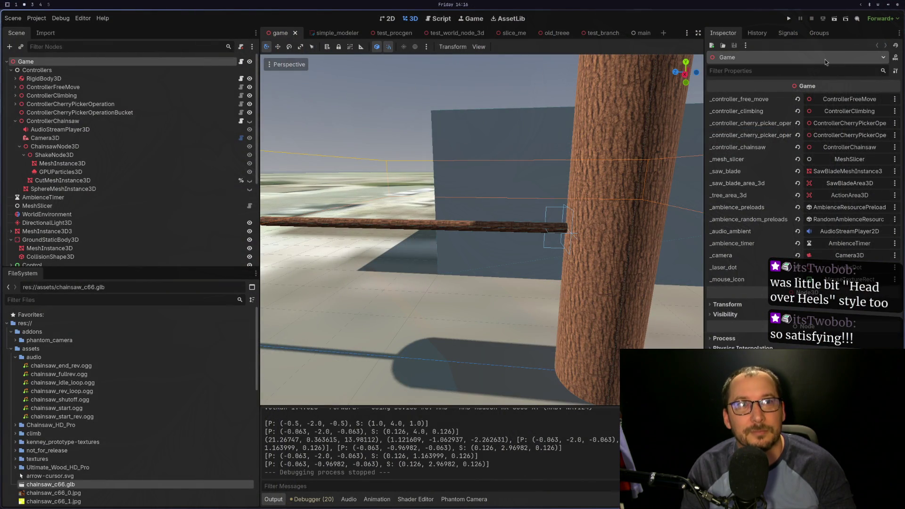
Launch the game, walk to the tree and climb up to the branch, then stop it.
{"action": "left_click", "coordinate": [788, 17]}
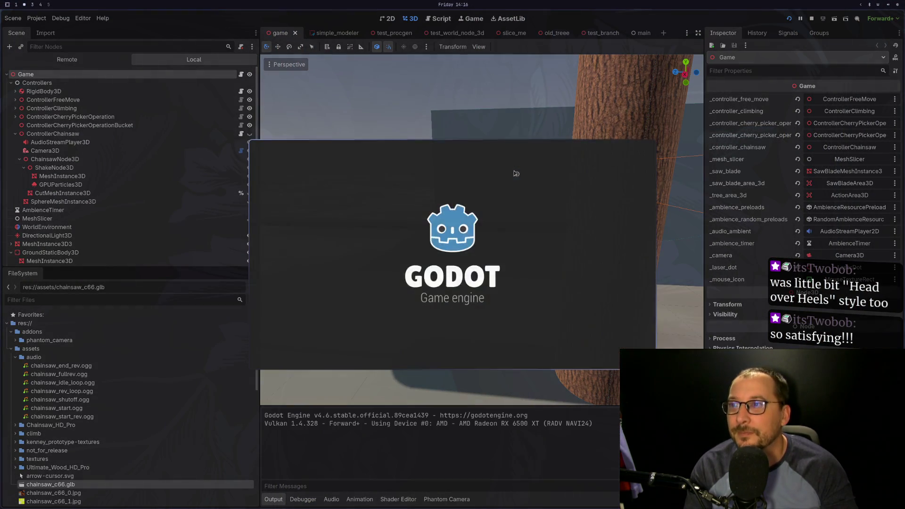
{"action": "key", "text": "w"}
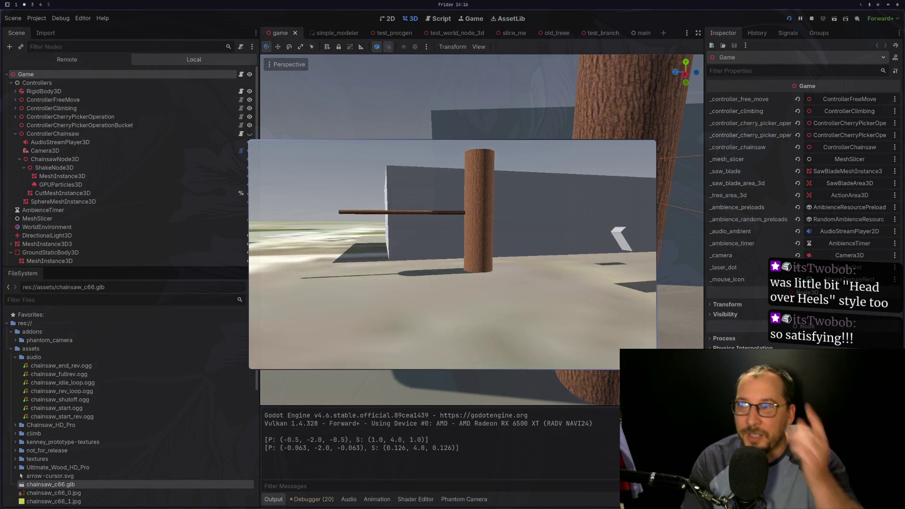
{"action": "key", "text": "w"}
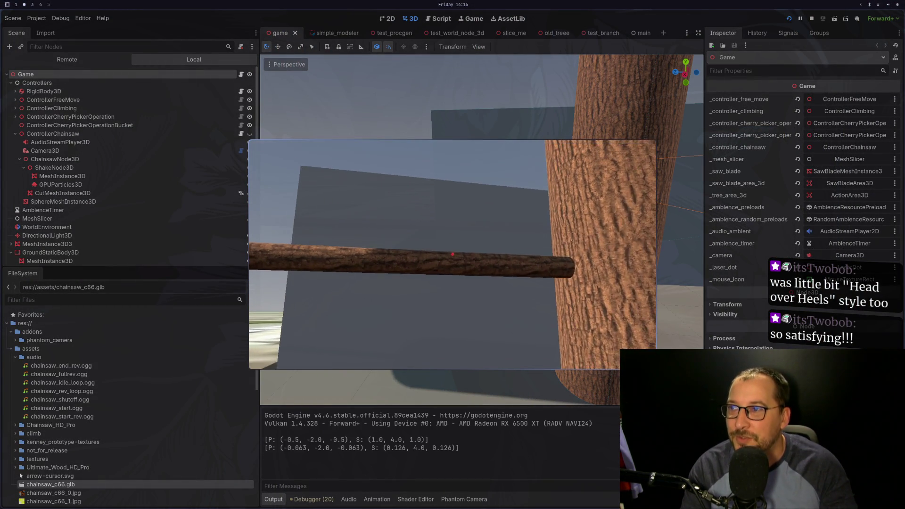
{"action": "left_click", "coordinate": [453, 255]}
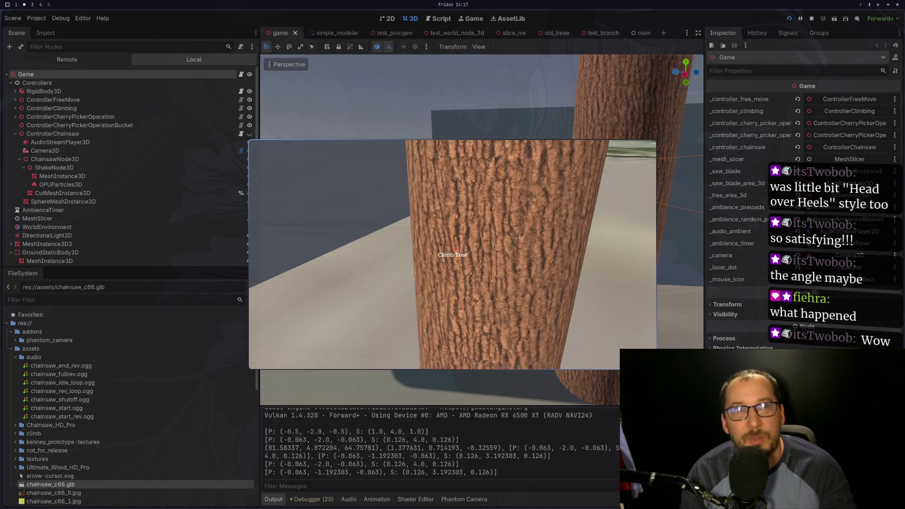
{"action": "key", "text": "F8"}
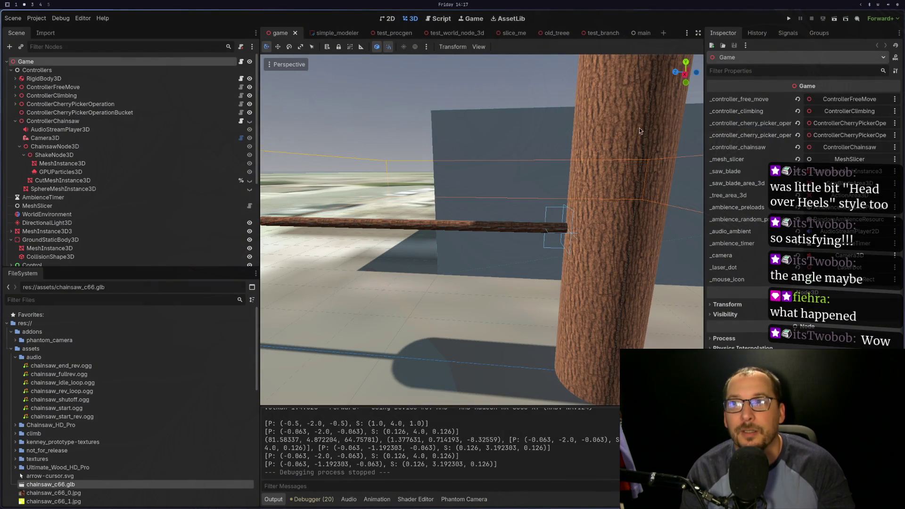
Rerun the game twice, sawing the branch into falling logs, then switch to Neovim.
{"action": "left_click", "coordinate": [789, 19]}
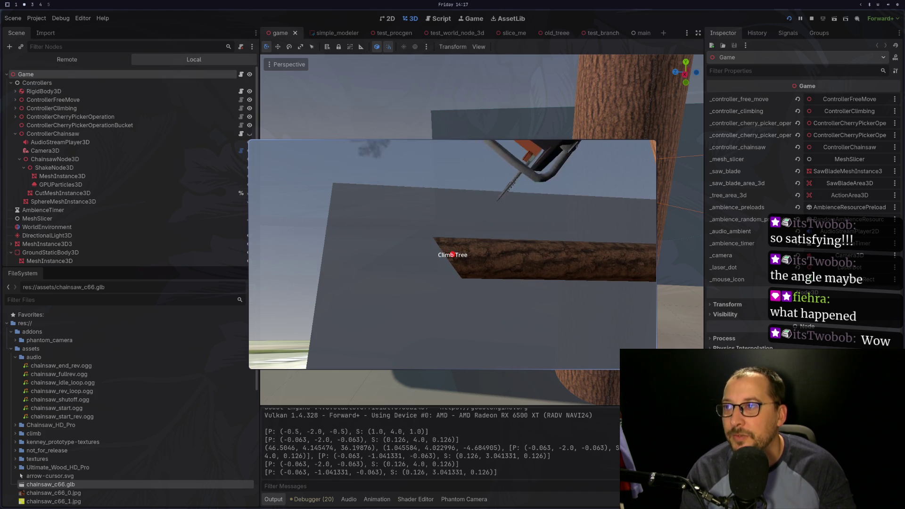
{"action": "key", "text": "F8"}
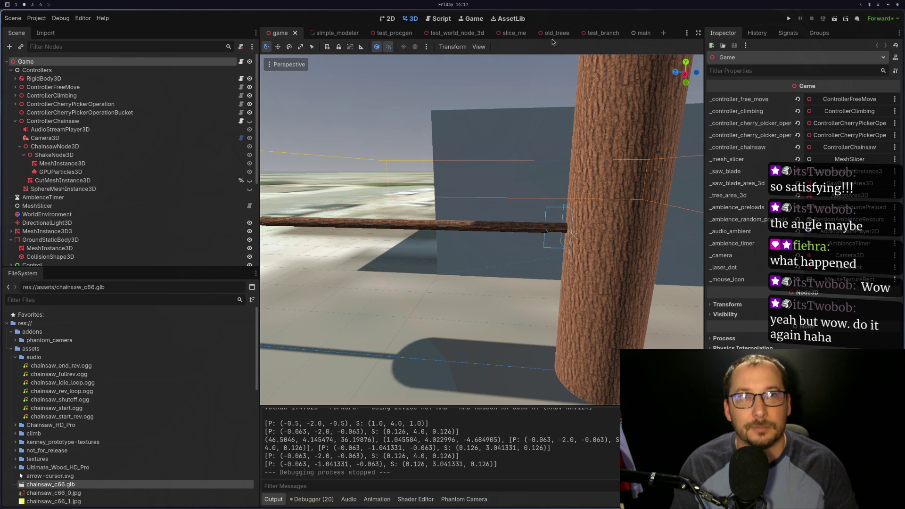
{"action": "left_click", "coordinate": [787, 19]}
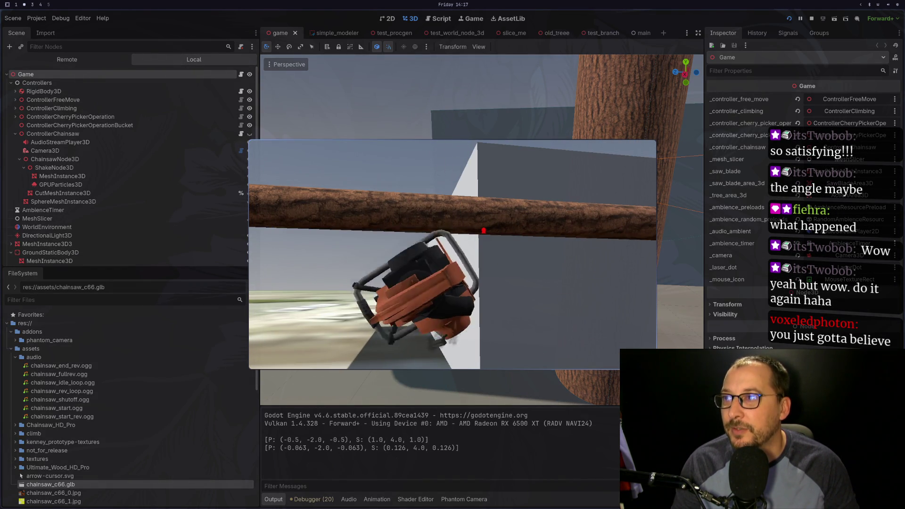
{"action": "left_click", "coordinate": [483, 230]}
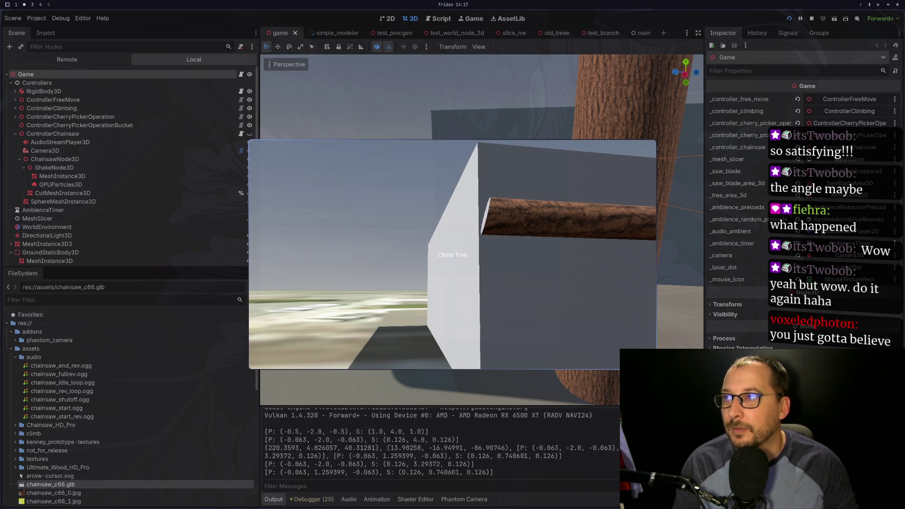
{"action": "left_click", "coordinate": [453, 254]}
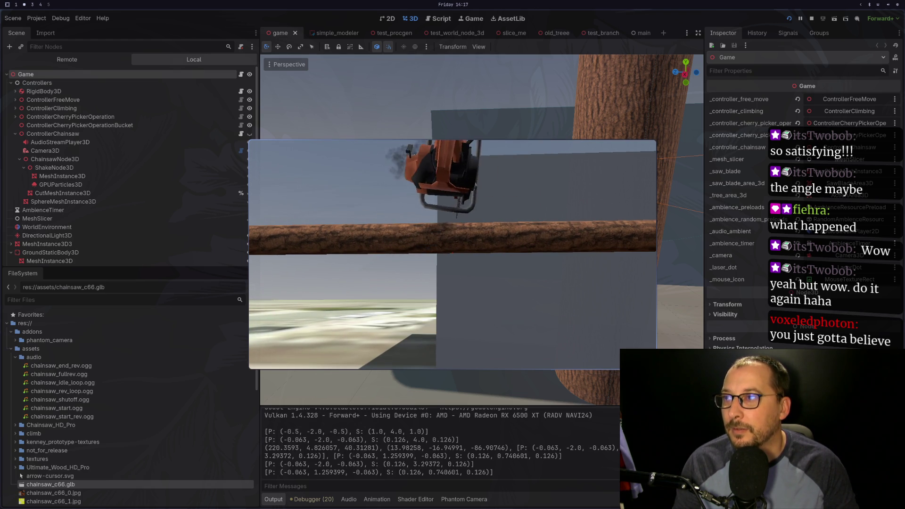
{"action": "left_click", "coordinate": [453, 254]}
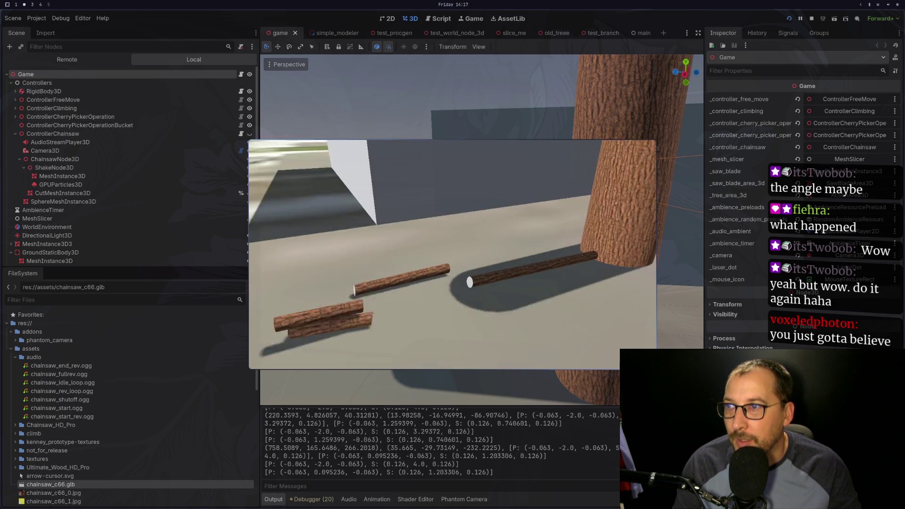
{"action": "key", "text": "F8"}
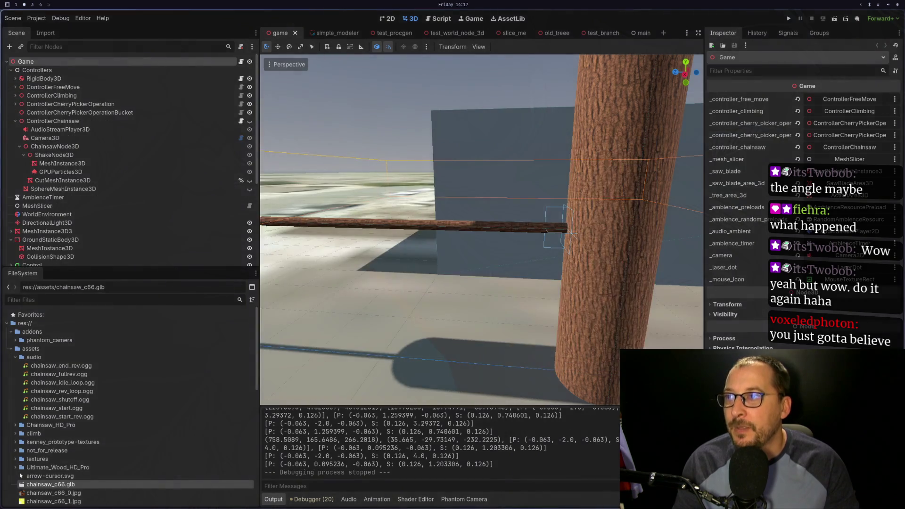
{"action": "key", "text": "super+1"}
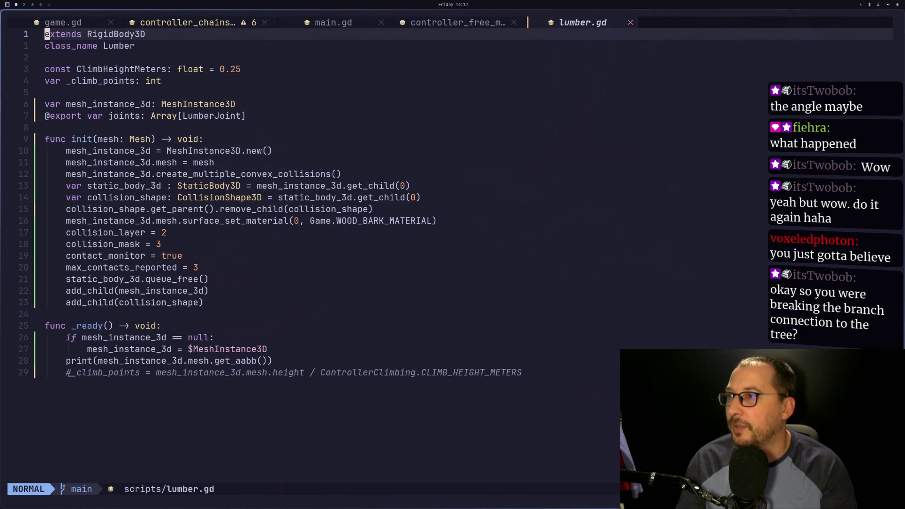
Scroll through lumber.gd's collision setup, then return to Godot and launch the game again.
{"action": "key", "text": "j"}
{"action": "key", "text": "j"}
{"action": "key", "text": "j"}
{"action": "key", "text": "j"}
{"action": "key", "text": "j"}
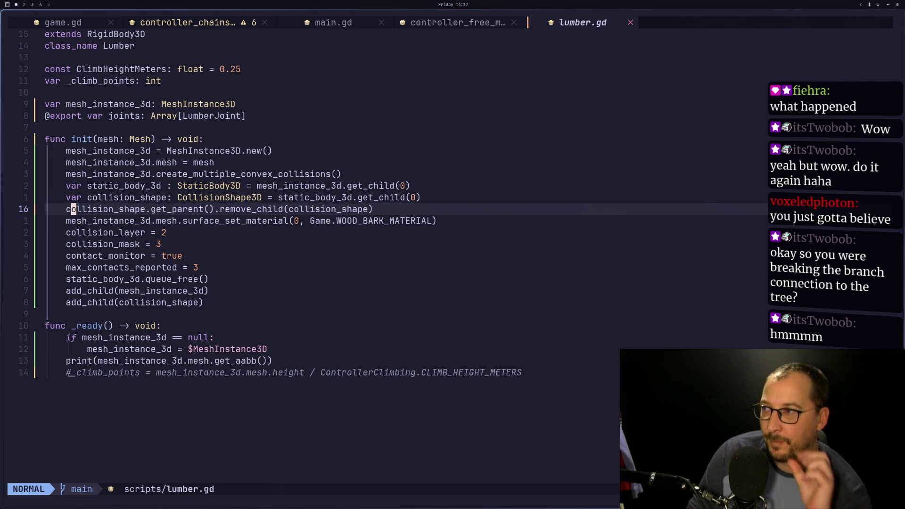
{"action": "key", "text": "super+2"}
{"action": "left_click", "coordinate": [794, 18]}
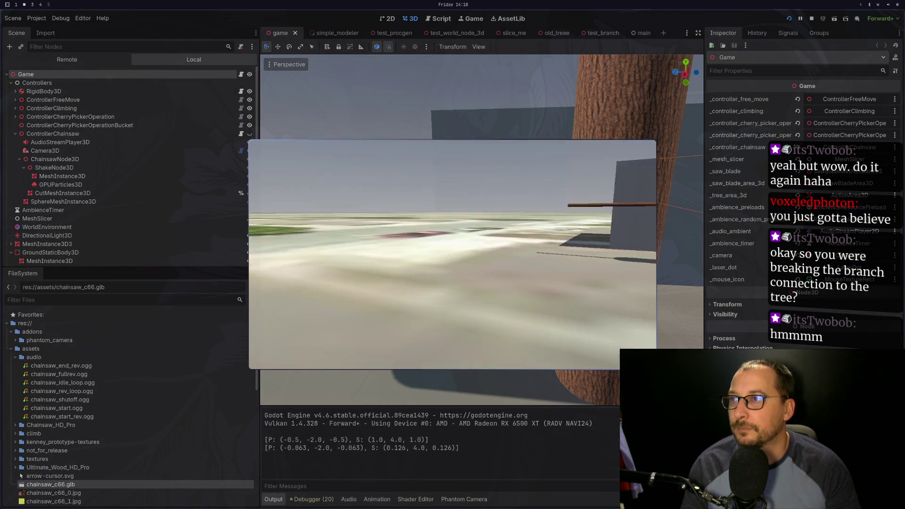
Walk toward the branch and step around beside the cut logs.
{"action": "key", "text": "w"}
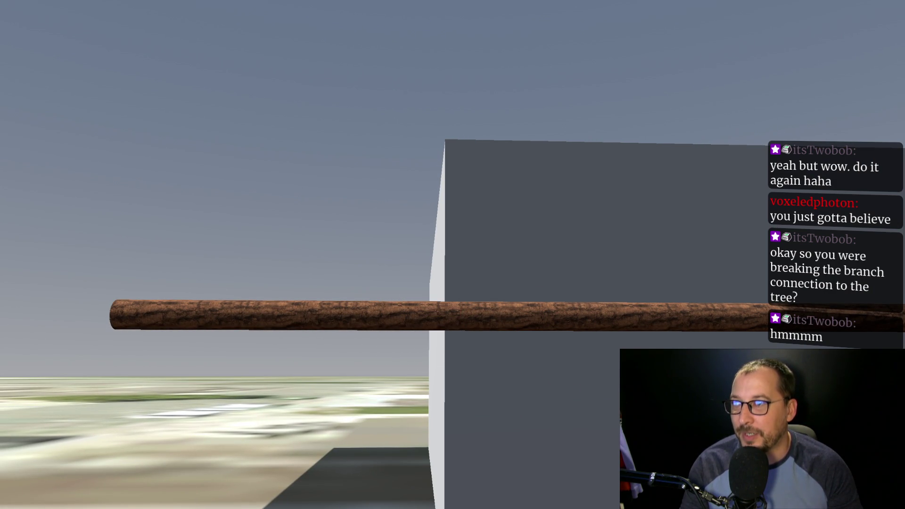
{"action": "key", "text": "a"}
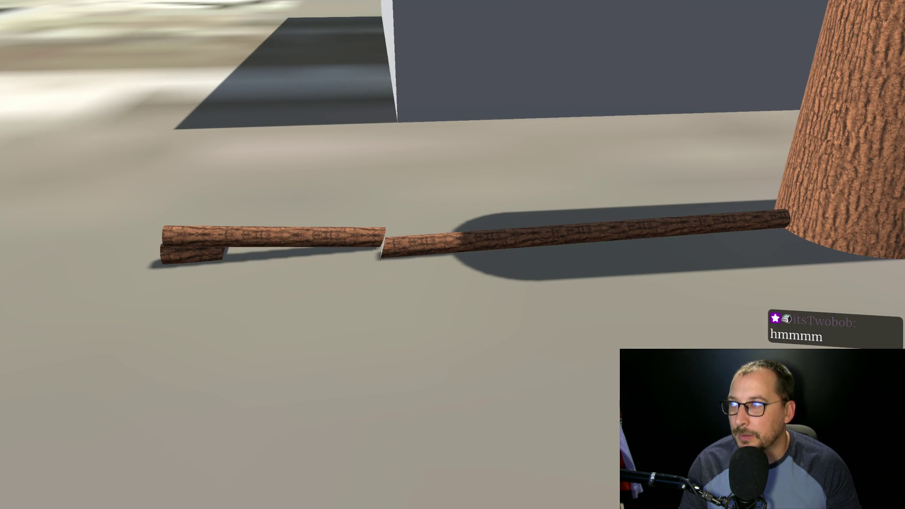
{"action": "key", "text": "a"}
{"action": "key", "text": "s"}
Draw the chainsaw with 1, walk up to the tree trunk and cut into it, then quit the game.
{"action": "key", "text": "1"}
{"action": "key", "text": "1"}
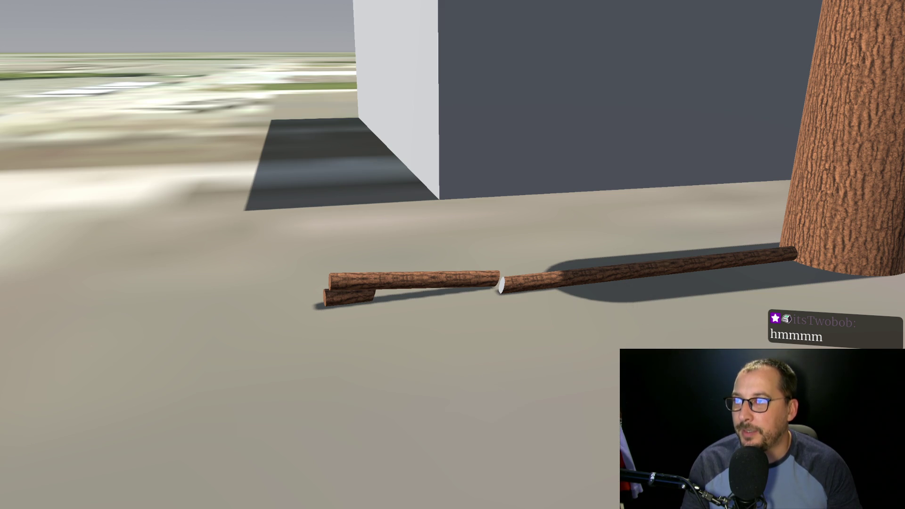
{"action": "key", "text": "w"}
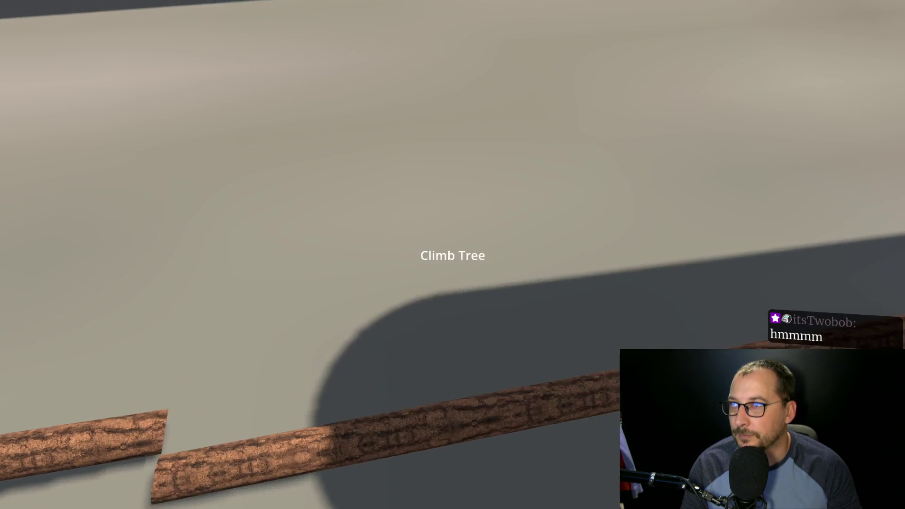
{"action": "key", "text": "w"}
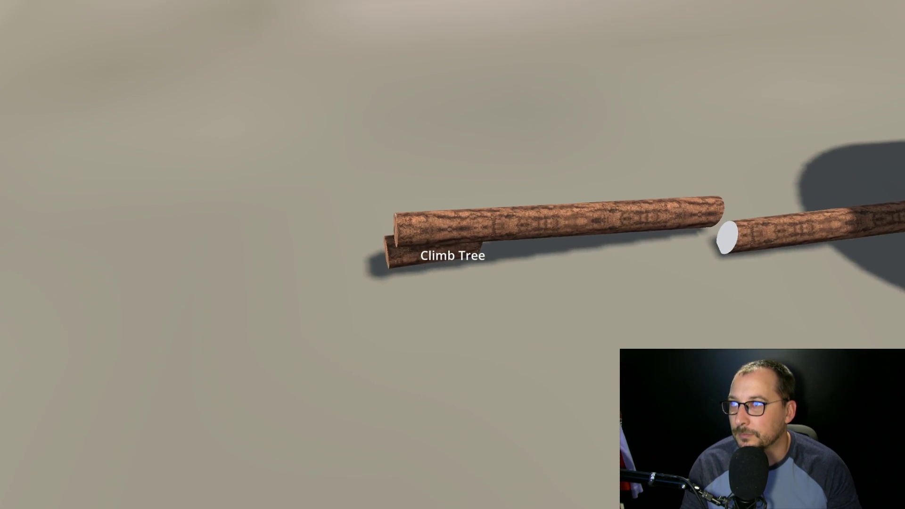
{"action": "key", "text": "w"}
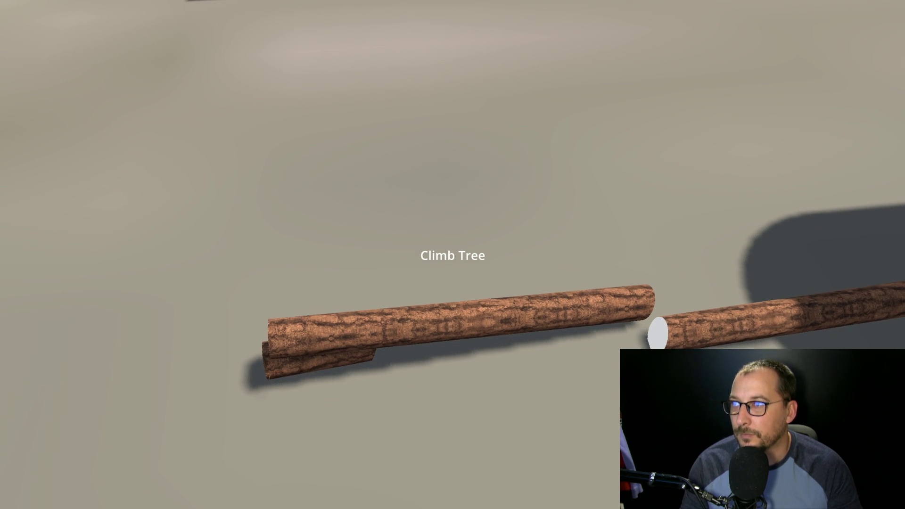
{"action": "key", "text": "w"}
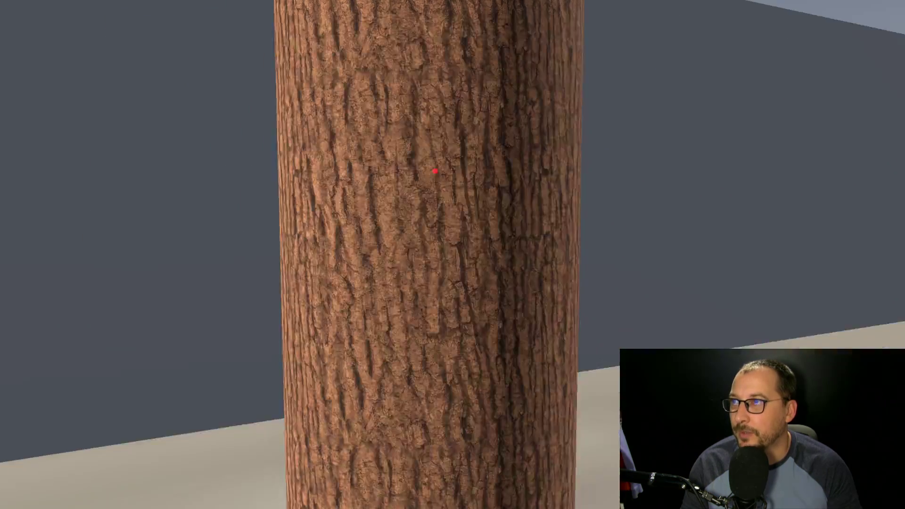
{"action": "key", "text": "w"}
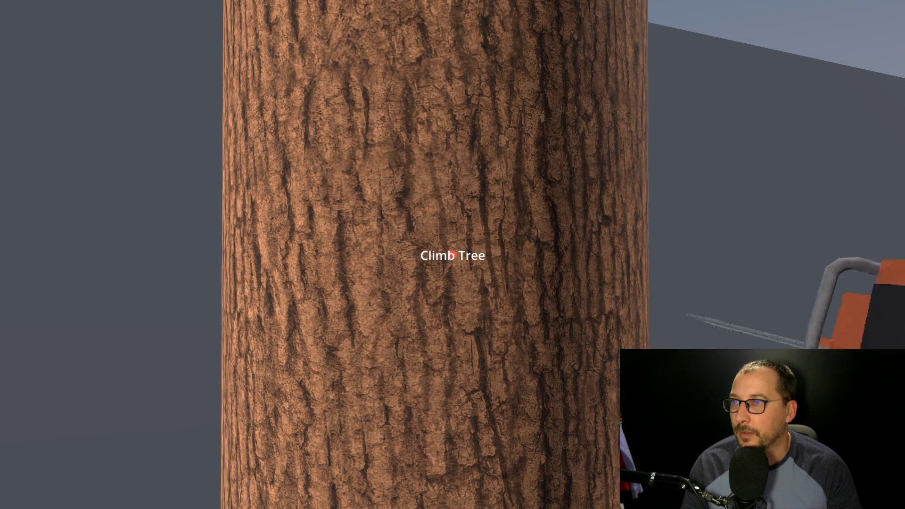
{"action": "key", "text": "e"}
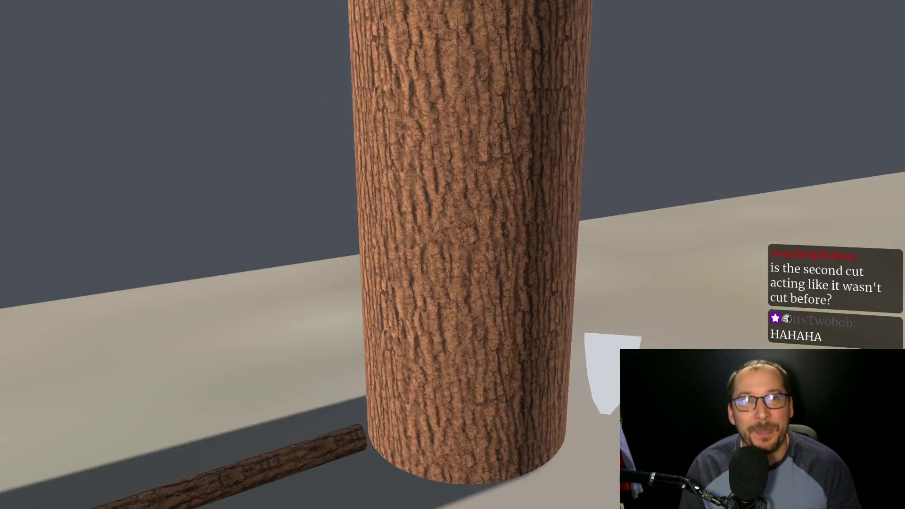
{"action": "key", "text": "Escape"}
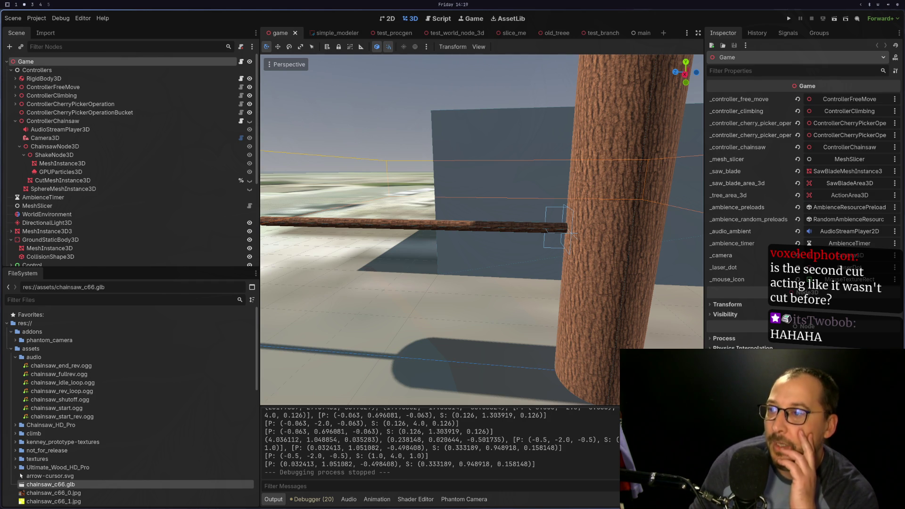
In Neovim, undo the accidental line join in lumber.gd and switch to controller_chainsaw.gd.
{"action": "key", "text": "super+1"}
{"action": "key", "text": "J"}
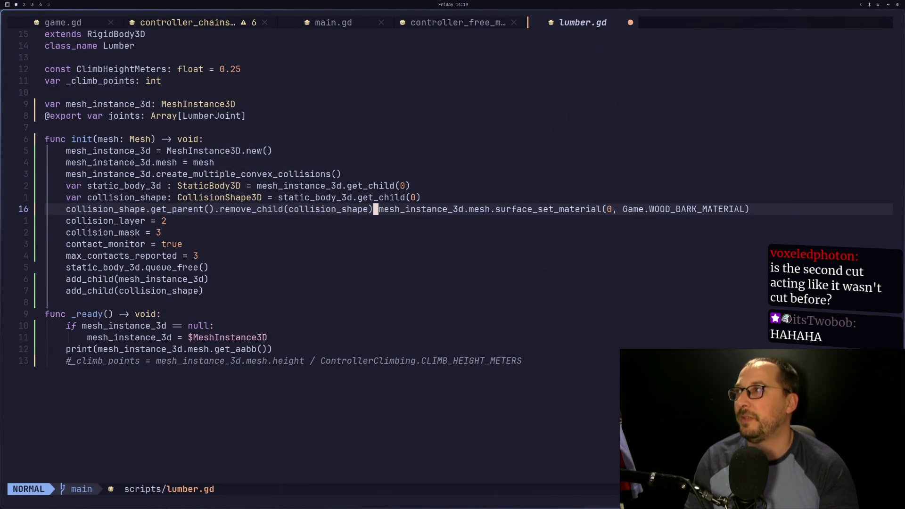
{"action": "key", "text": "u"}
{"action": "key", "text": "L"}
{"action": "key", "text": "H"}
{"action": "key", "text": "H"}
{"action": "key", "text": "H"}
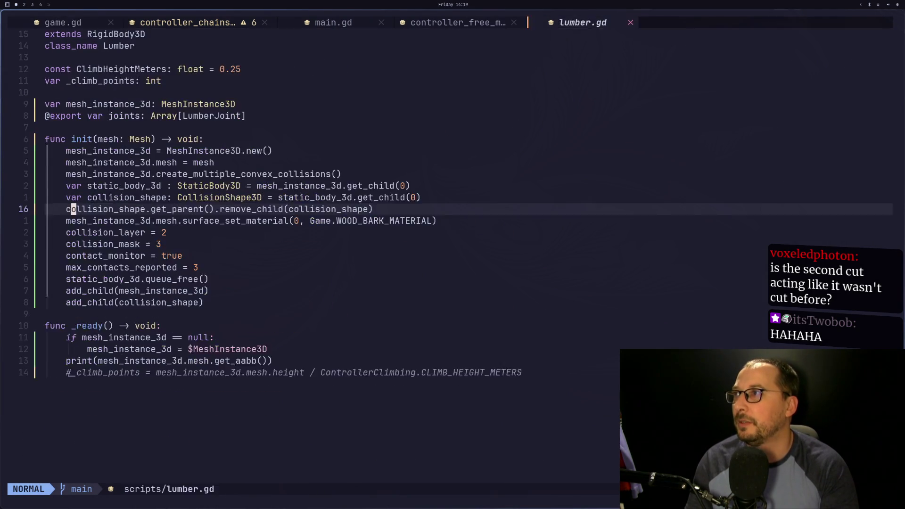
Jump to the end of _cut and highlight the node_a and node_b reassignment lines.
{"action": "key", "text": "braceright"}
{"action": "key", "text": "braceright"}
{"action": "key", "text": "braceright"}
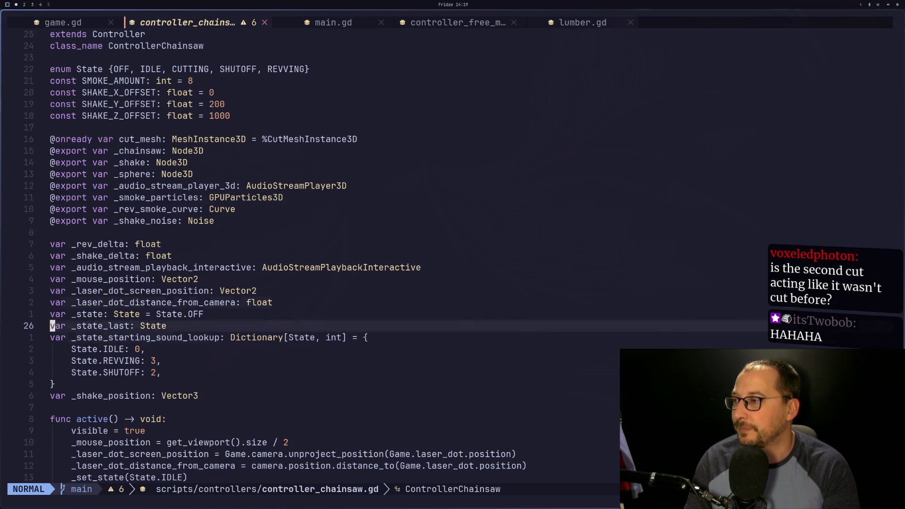
{"action": "key", "text": "braceright"}
{"action": "key", "text": "braceright"}
{"action": "key", "text": "braceright"}
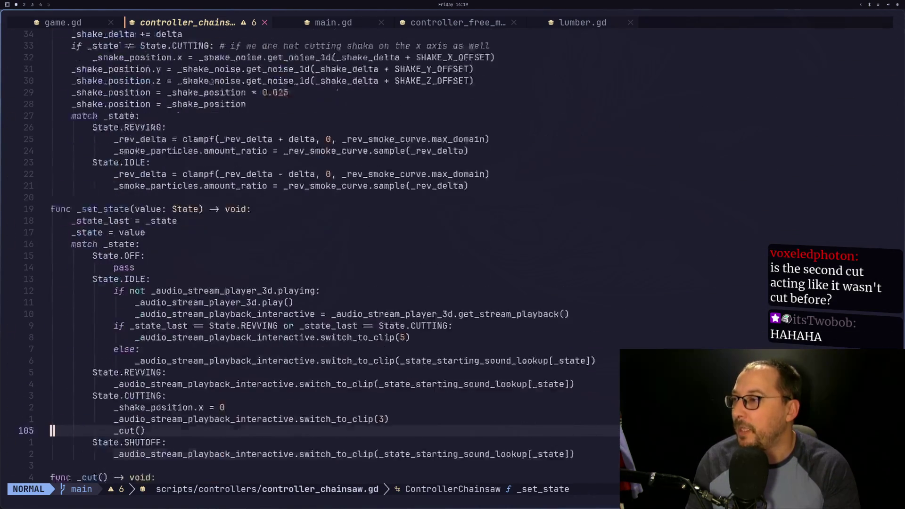
{"action": "key", "text": "j"}
{"action": "key", "text": "j"}
{"action": "key", "text": "j"}
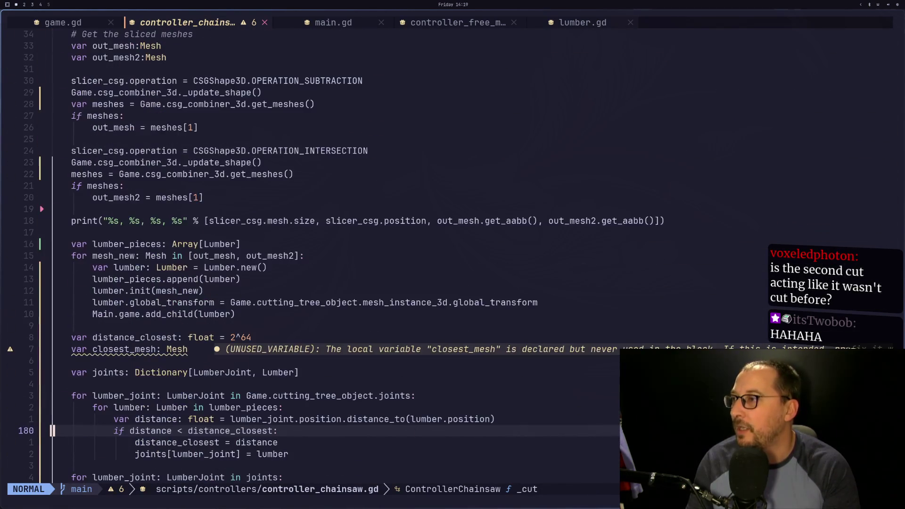
{"action": "key", "text": "k"}
{"action": "key", "text": "k"}
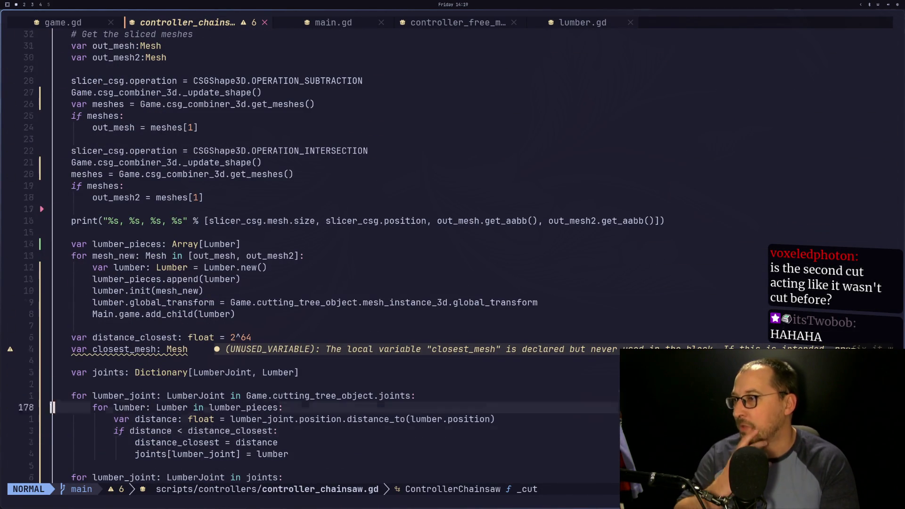
{"action": "key", "text": "braceright"}
{"action": "key", "text": "braceright"}
{"action": "key", "text": "braceright"}
{"action": "key", "text": "k"}
{"action": "key", "text": "k"}
{"action": "key", "text": "k"}
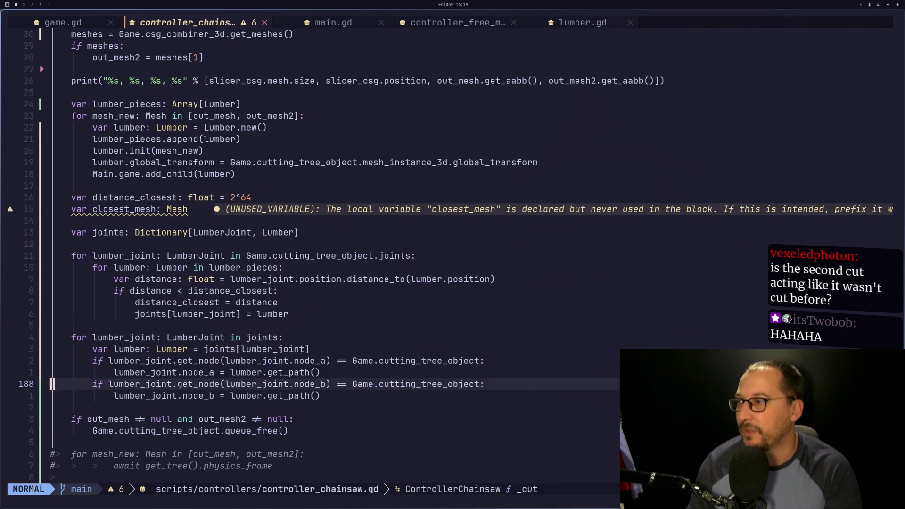
{"action": "key", "text": "k"}
{"action": "key", "text": "v"}
{"action": "key", "text": "j"}
{"action": "key", "text": "j"}
{"action": "key", "text": "j"}
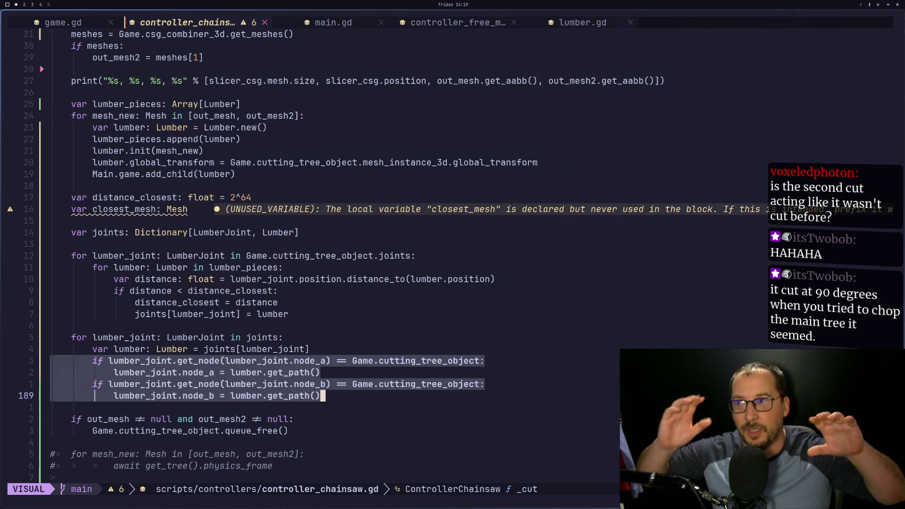
{"action": "key", "text": "Escape"}
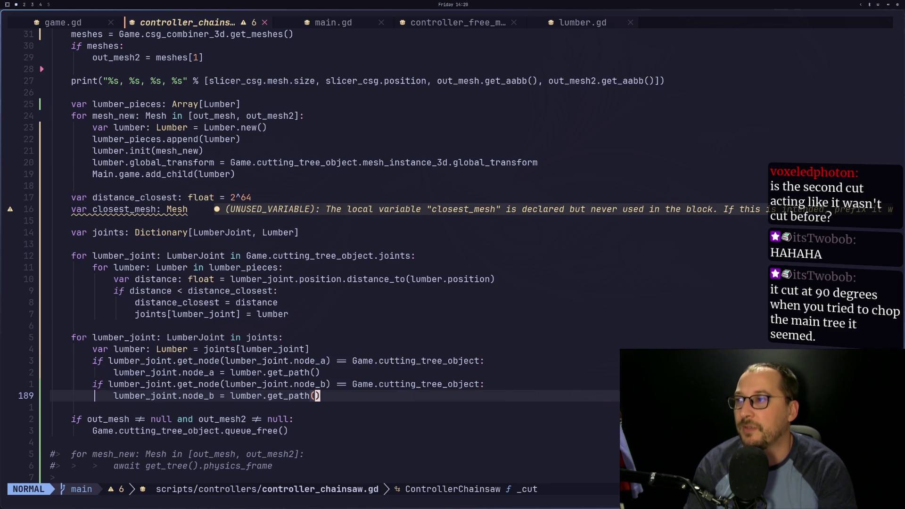
Switch to game.gd and jump to line 51 to read its declarations.
{"action": "key", "text": "H"}
{"action": "key", "text": "5"}
{"action": "key", "text": "1"}
{"action": "key", "text": "G"}
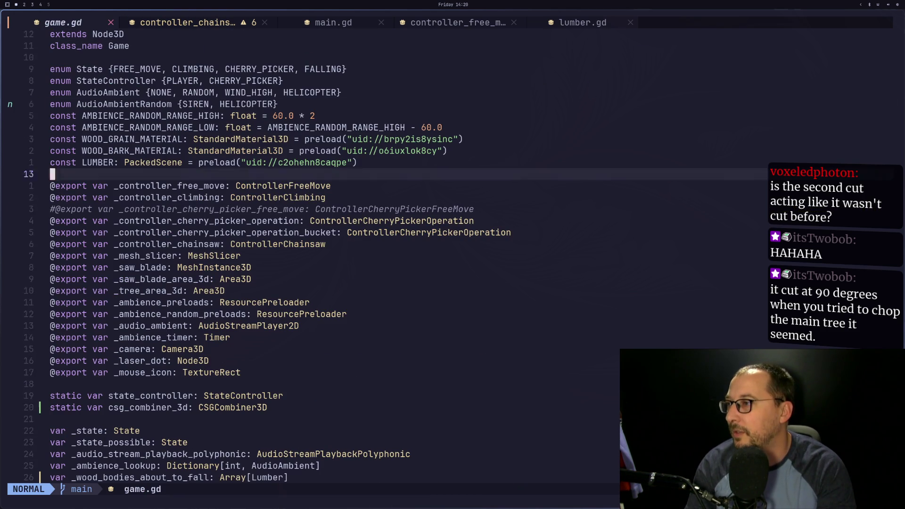
Complete Game.lumber_cutting and replace cutting_tree_object on the node_b comparison line 188.
{"action": "type", "text": "LClu"}
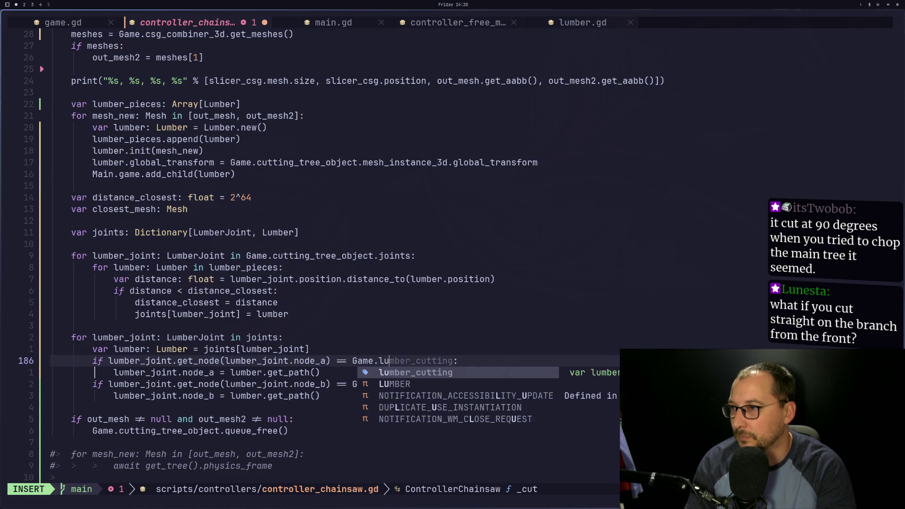
{"action": "key", "text": "Tab"}
{"action": "key", "text": "Escape"}
{"action": "key", "text": "j"}
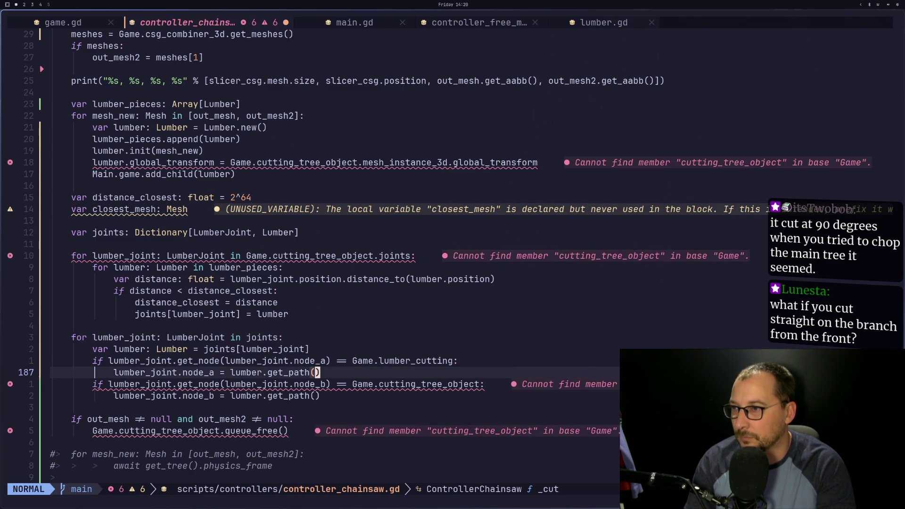
{"action": "key", "text": "j"}
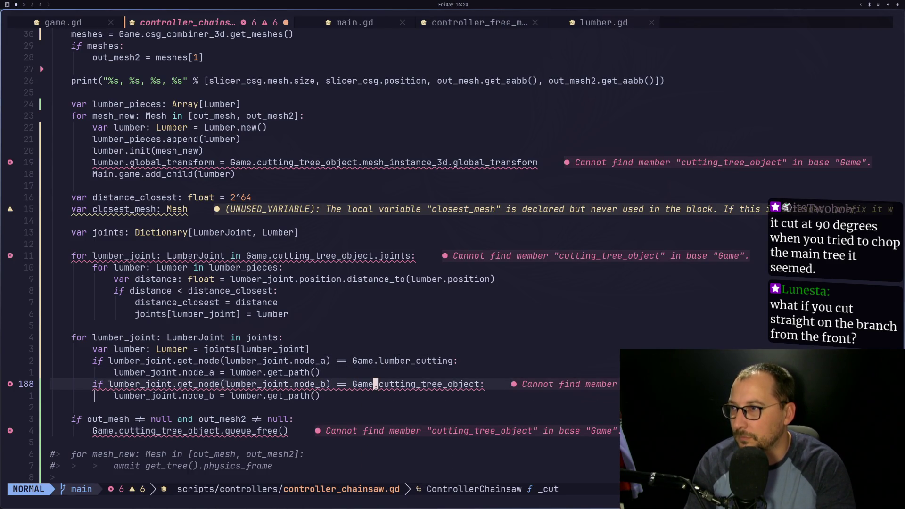
{"action": "key", "text": "w"}
{"action": "key", "text": "d"}
{"action": "key", "text": "w"}
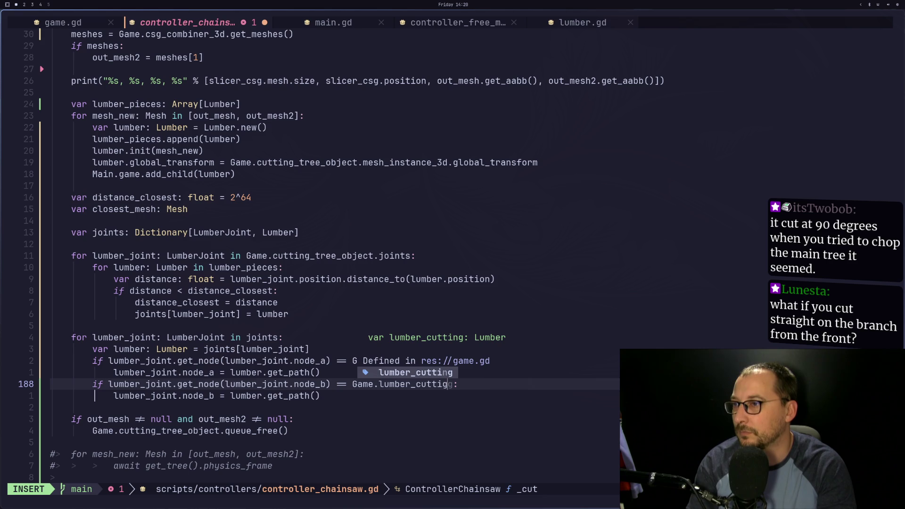
{"action": "key", "text": "Escape"}
{"action": "key", "text": "s"}
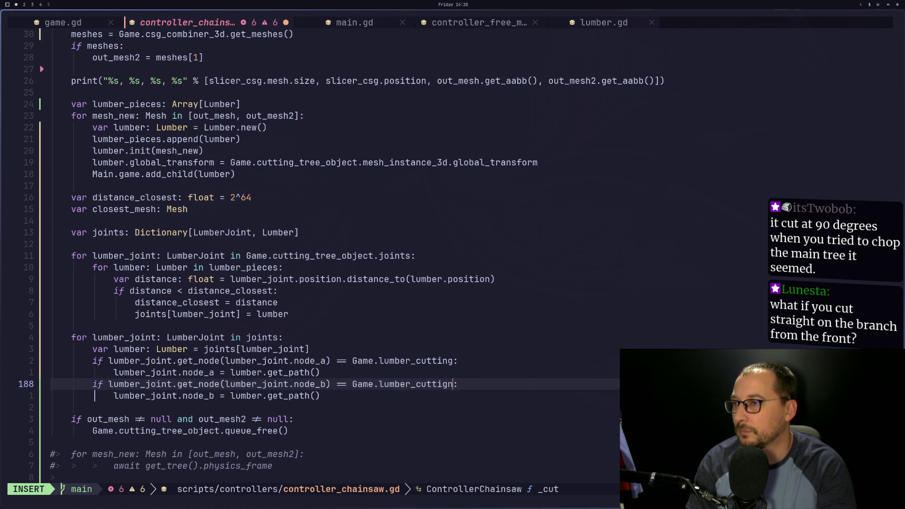
{"action": "type", "text": "n"}
Change the joints loop on line 177 and line 169 to lumber_cutting, then save.
{"action": "key", "text": "k"}
{"action": "key", "text": "k"}
{"action": "key", "text": "k"}
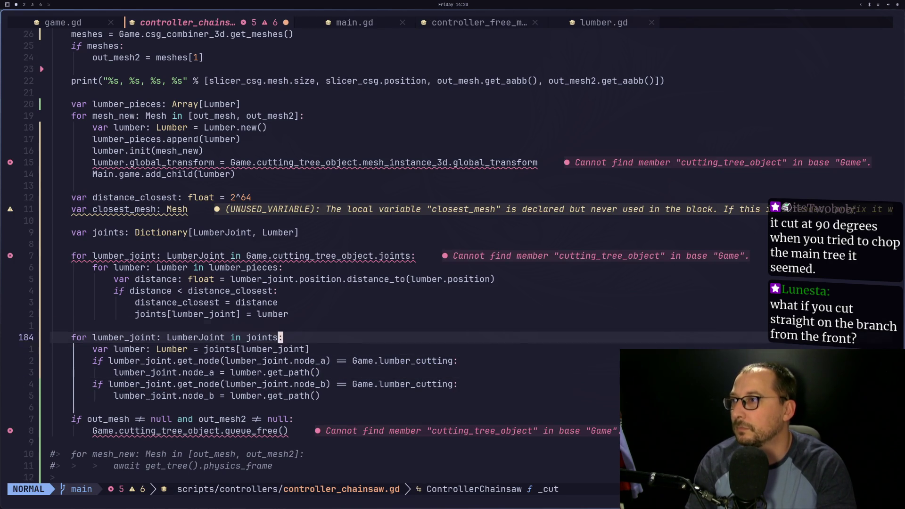
{"action": "key", "text": "w"}
{"action": "key", "text": "w"}
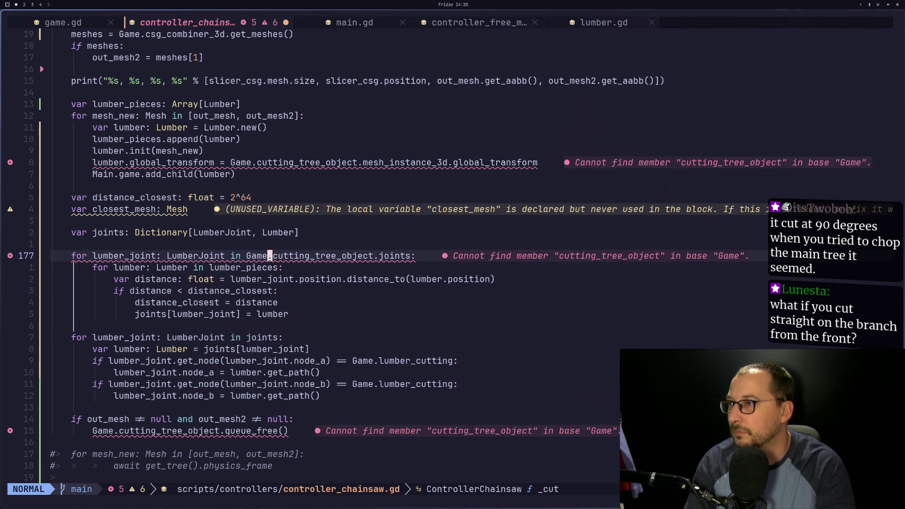
{"action": "type", "text": "celumber_cu"}
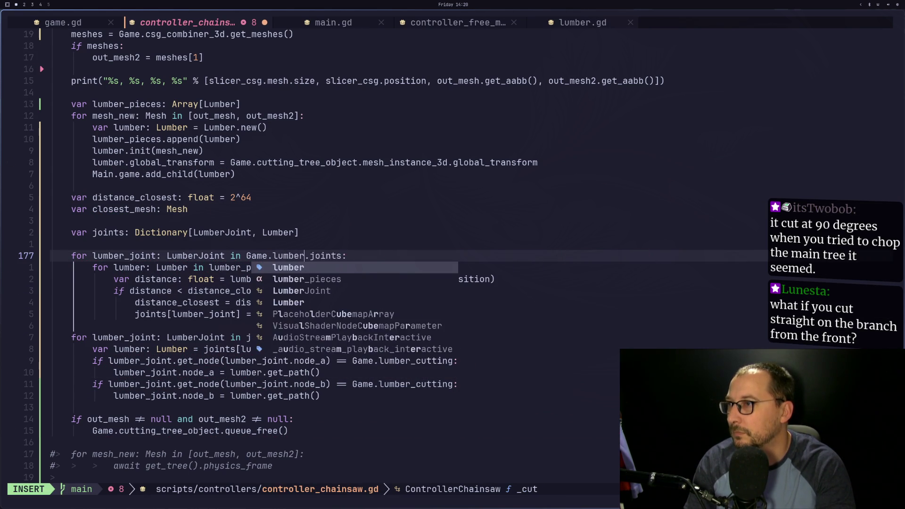
{"action": "type", "text": "tting"}
{"action": "key", "text": "Escape"}
{"action": "key", "text": "k"}
{"action": "key", "text": "k"}
{"action": "key", "text": "k"}
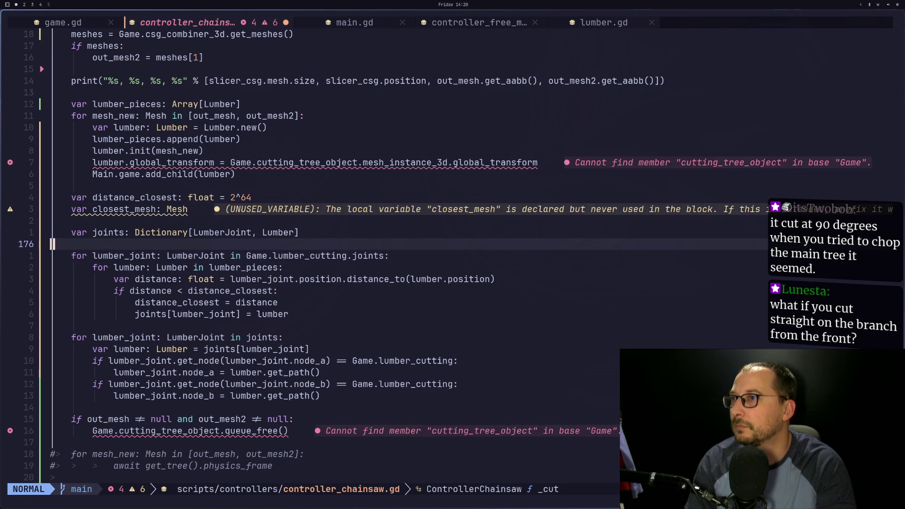
{"action": "key", "text": "k"}
{"action": "key", "text": "k"}
{"action": "key", "text": "k"}
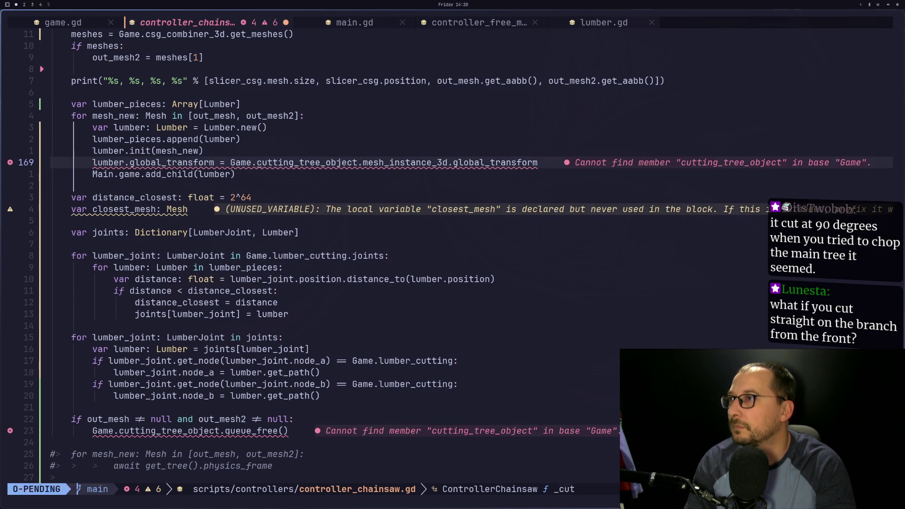
{"action": "type", "text": "ciw"}
{"action": "type", "text": "lumber_"}
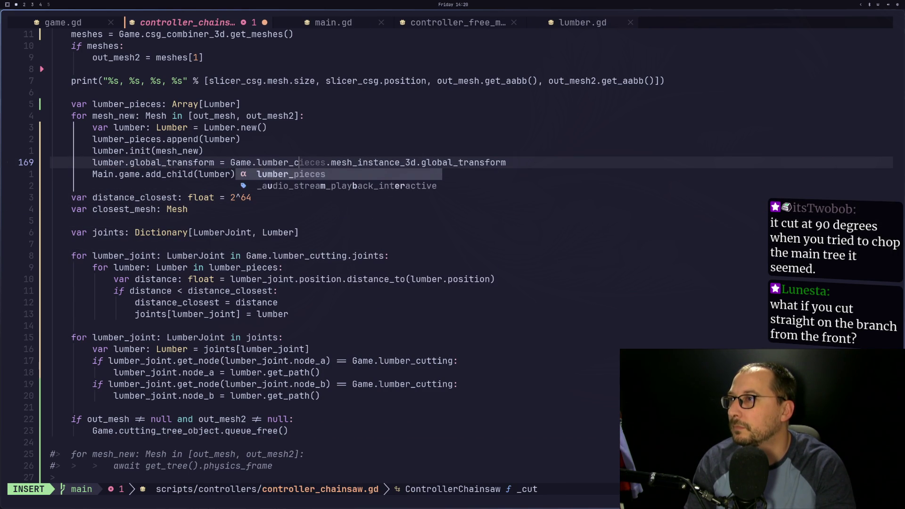
{"action": "type", "text": "cutting"}
{"action": "key", "text": "Escape"}
{"action": "type", "text": ":w"}
{"action": "key", "text": "Return"}
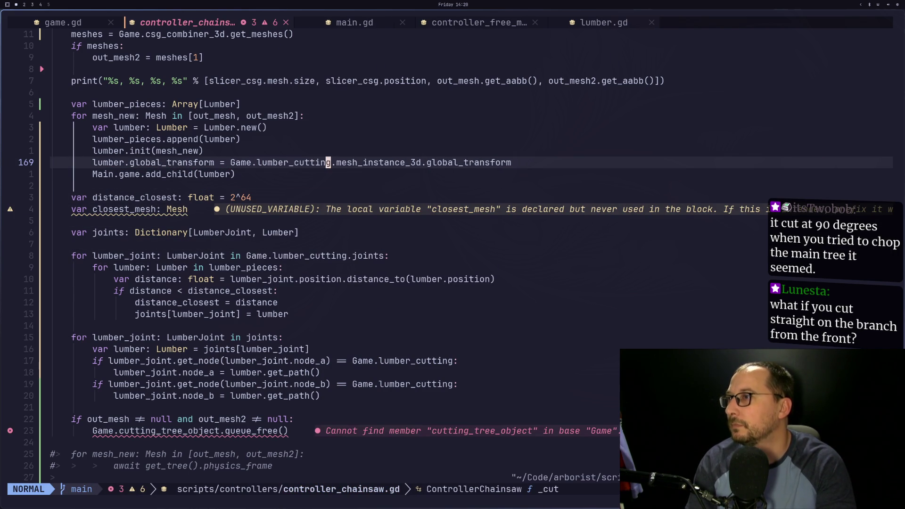
{"action": "type", "text": ":w"}
{"action": "key", "text": "Return"}
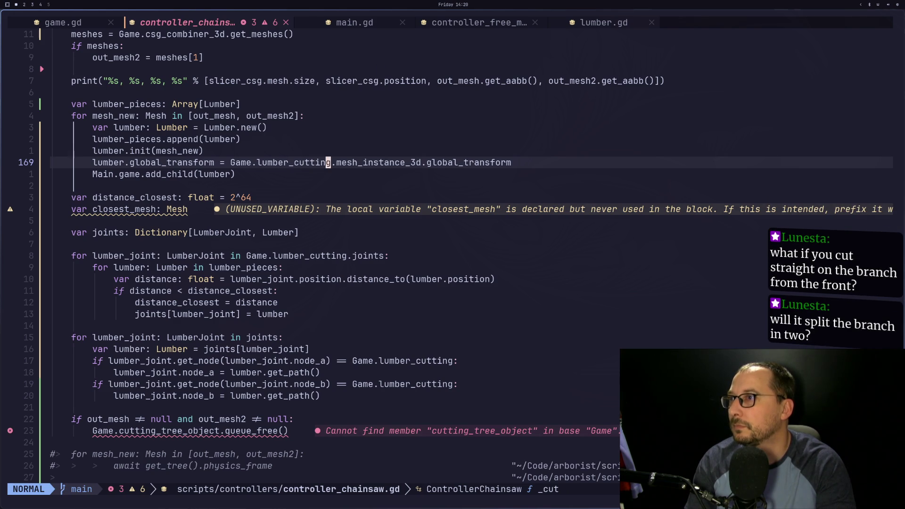
Rename the queue_free target on line 192 to lumber_cutting, save, and return to Godot.
{"action": "key", "text": "j"}
{"action": "key", "text": "j"}
{"action": "key", "text": "j"}
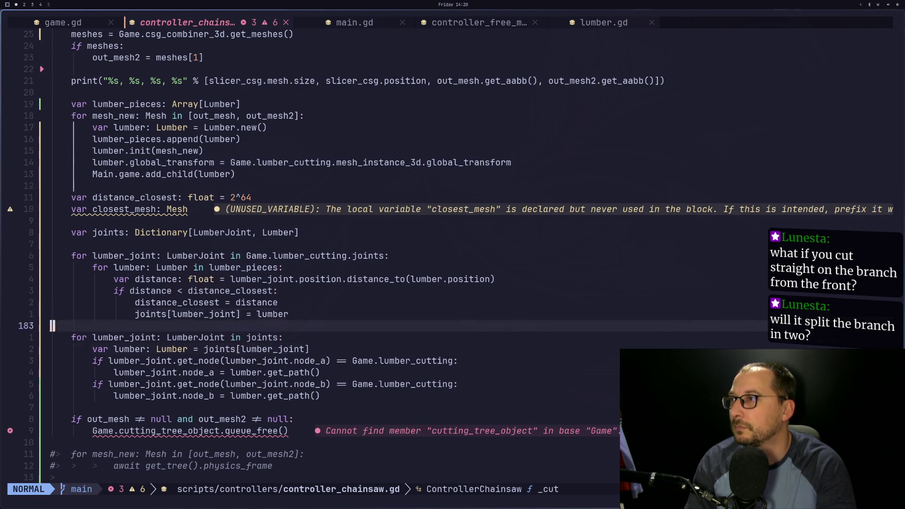
{"action": "key", "text": "j"}
{"action": "key", "text": "j"}
{"action": "key", "text": "j"}
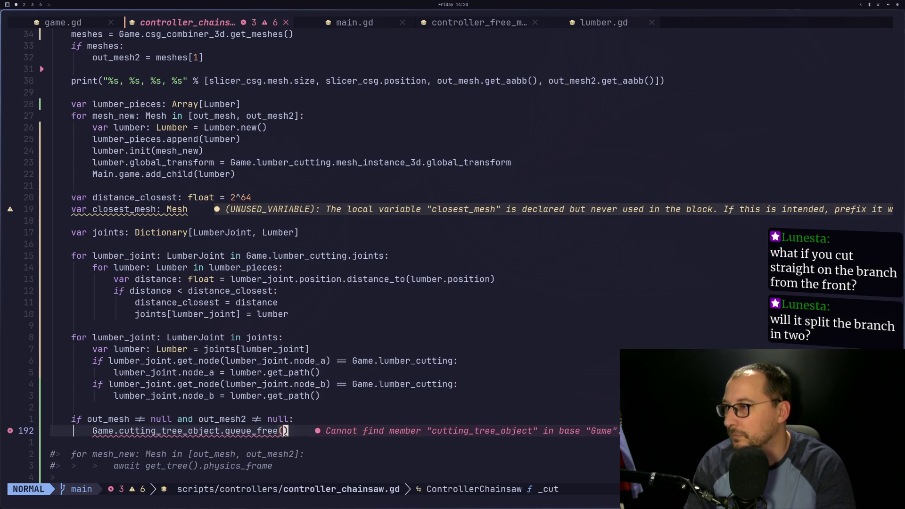
{"action": "type", "text": "cw"}
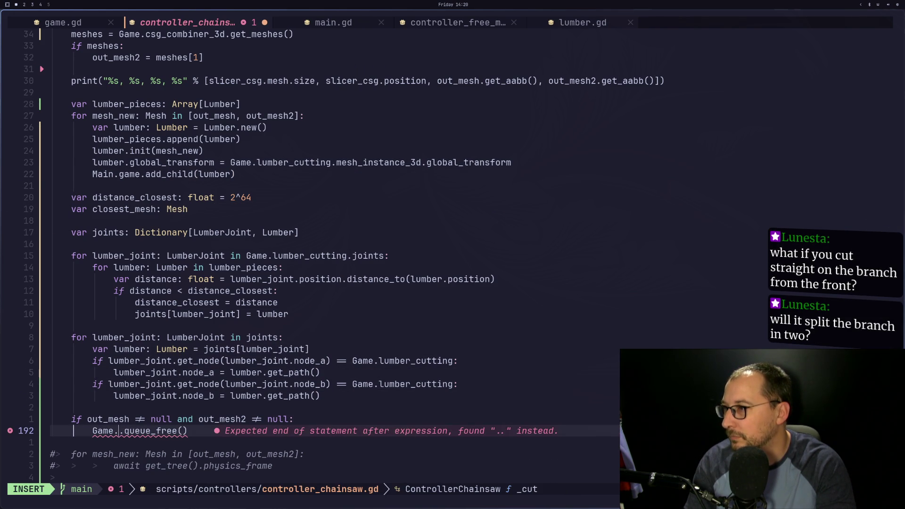
{"action": "type", "text": "lumber_"}
{"action": "type", "text": "cutting"}
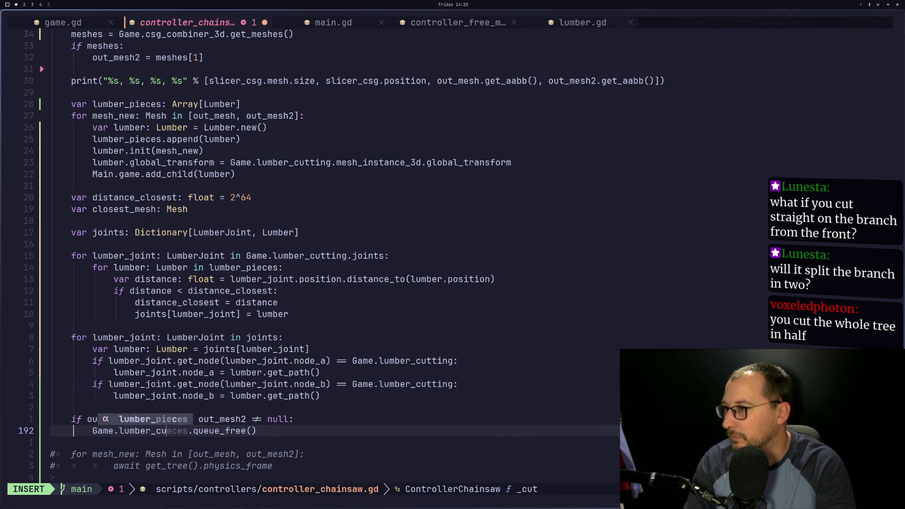
{"action": "key", "text": "Escape"}
{"action": "type", "text": ":w"}
{"action": "key", "text": "Return"}
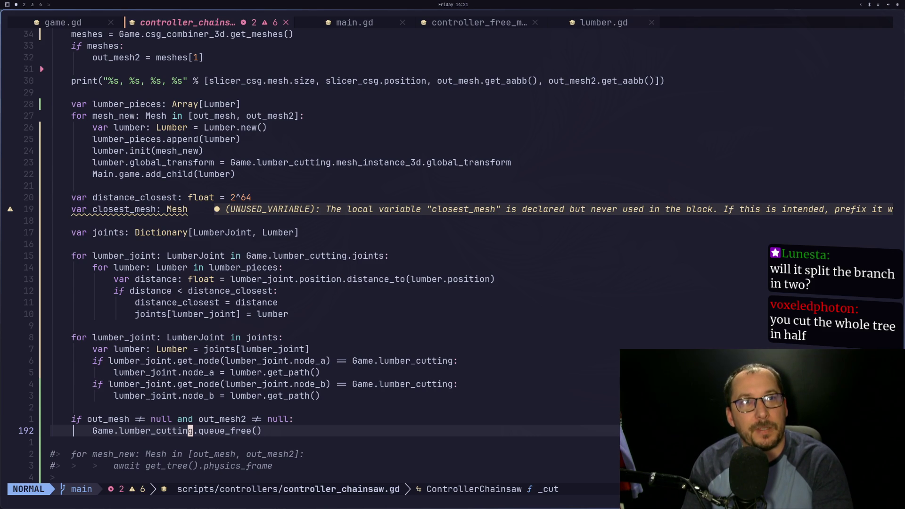
{"action": "key", "text": "super+2"}
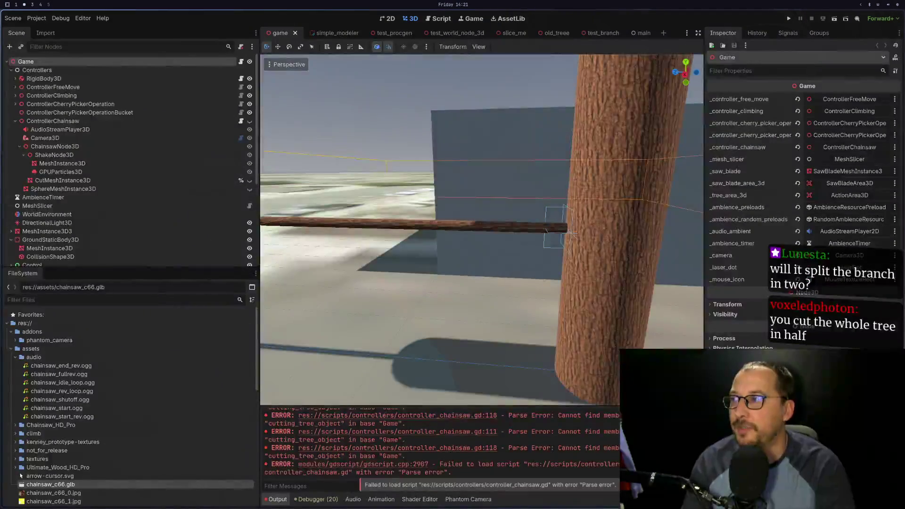
Inspect TreeObject2's collision shape and branch mesh, then select the trunk in the 3D scene.
{"action": "scroll", "coordinate": [56, 226], "scroll_direction": "down", "scroll_amount": 5}
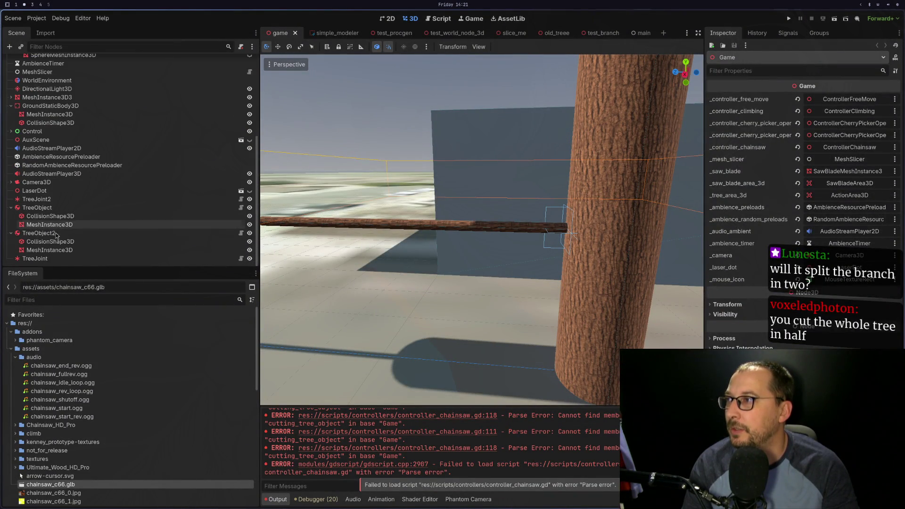
{"action": "left_click", "coordinate": [56, 232]}
{"action": "left_click", "coordinate": [56, 241]}
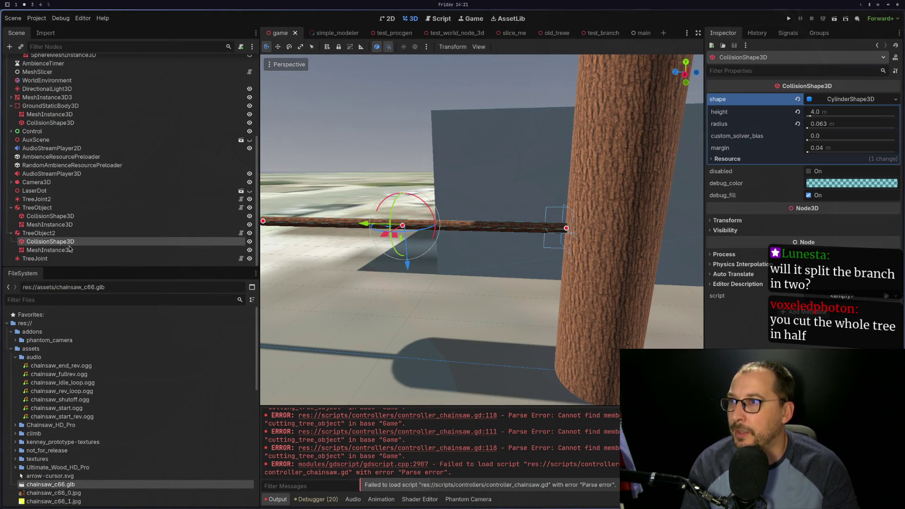
{"action": "left_click", "coordinate": [64, 251]}
{"action": "left_click", "coordinate": [575, 229]}
{"action": "left_click", "coordinate": [574, 230]}
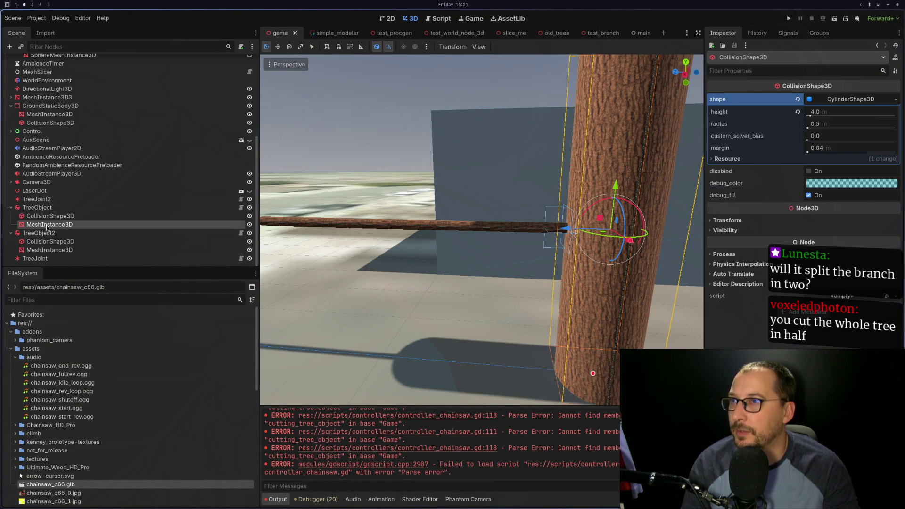
{"action": "scroll", "coordinate": [575, 229], "scroll_direction": "down", "scroll_amount": 5}
{"action": "scroll", "coordinate": [575, 230], "scroll_direction": "up", "scroll_amount": 3}
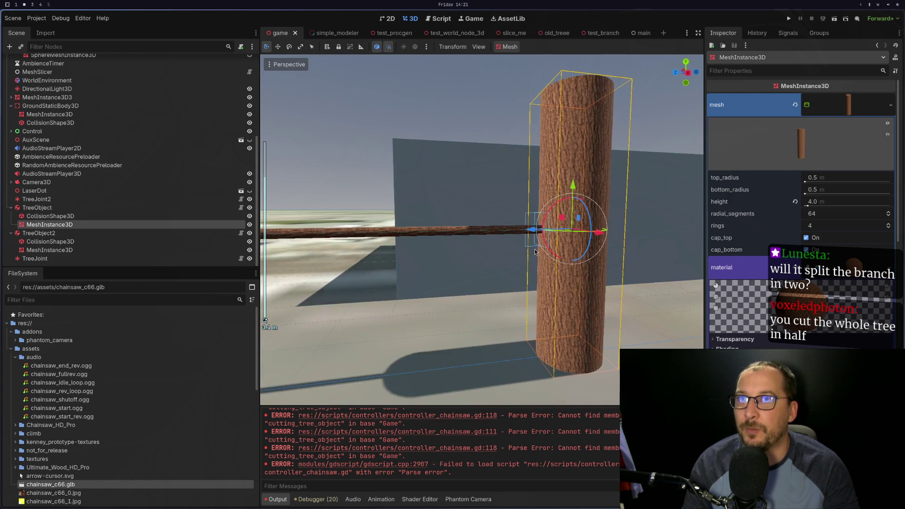
Check the trunk's CollisionShape3D transform and MeshInstance3D, then run the game, which hits a parse error.
{"action": "left_click", "coordinate": [42, 217]}
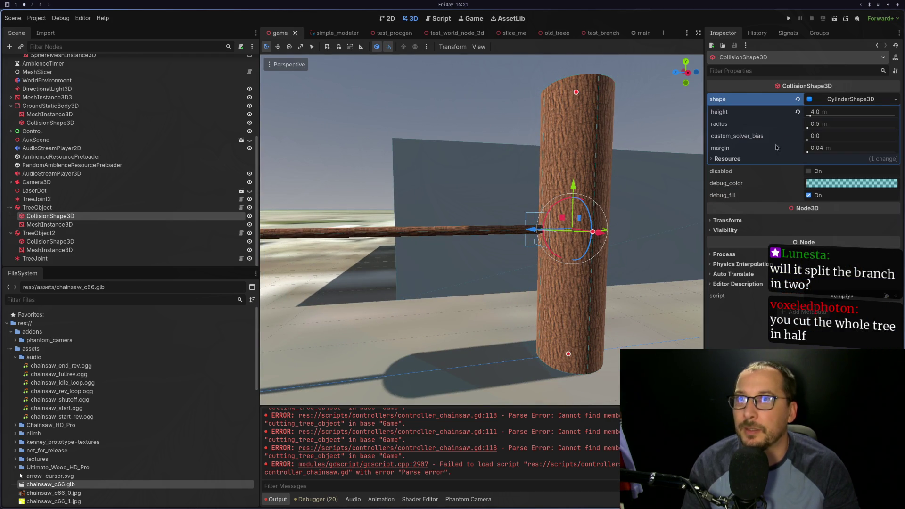
{"action": "left_click", "coordinate": [728, 221]}
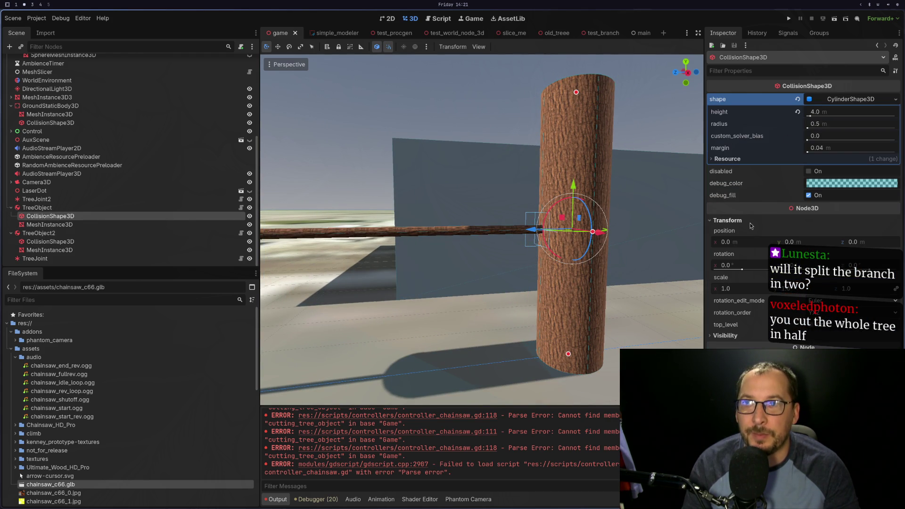
{"action": "left_click", "coordinate": [184, 225]}
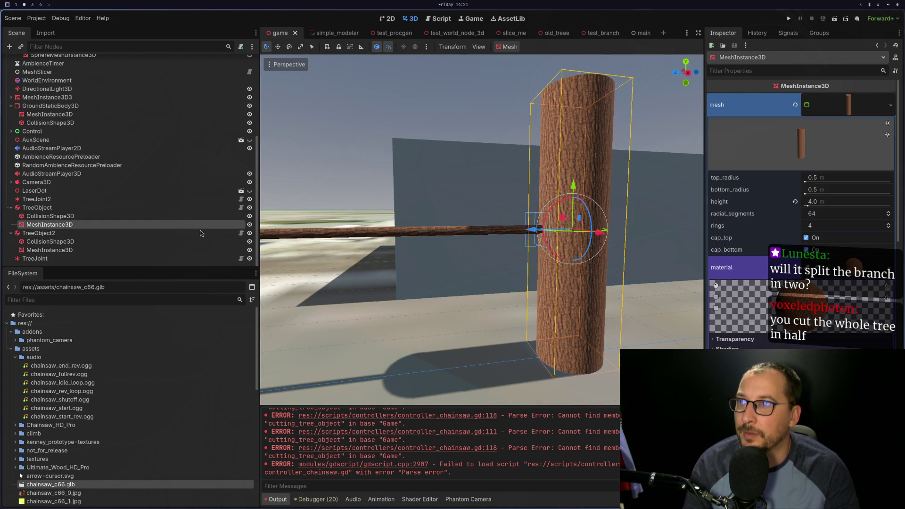
{"action": "scroll", "coordinate": [787, 344], "scroll_direction": "down", "scroll_amount": 10}
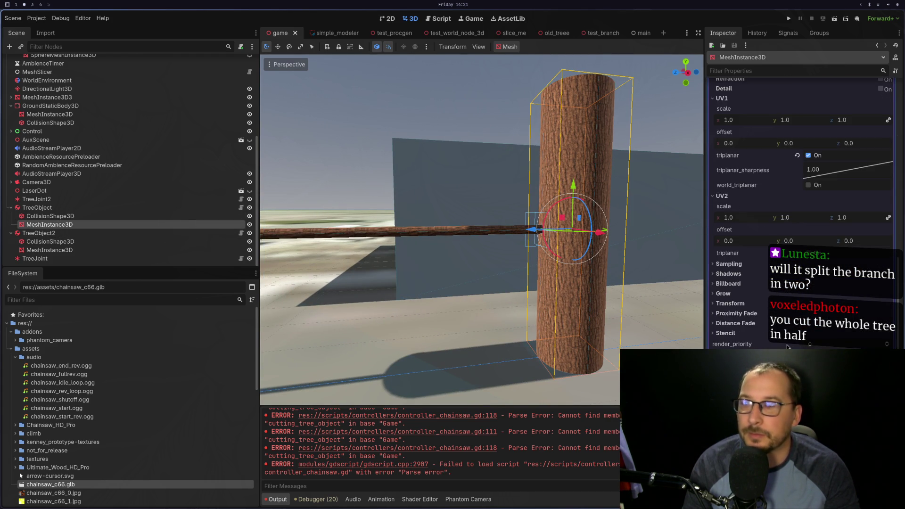
{"action": "scroll", "coordinate": [787, 344], "scroll_direction": "up", "scroll_amount": 5}
{"action": "scroll", "coordinate": [787, 346], "scroll_direction": "up", "scroll_amount": 5}
{"action": "scroll", "coordinate": [754, 302], "scroll_direction": "down", "scroll_amount": 10}
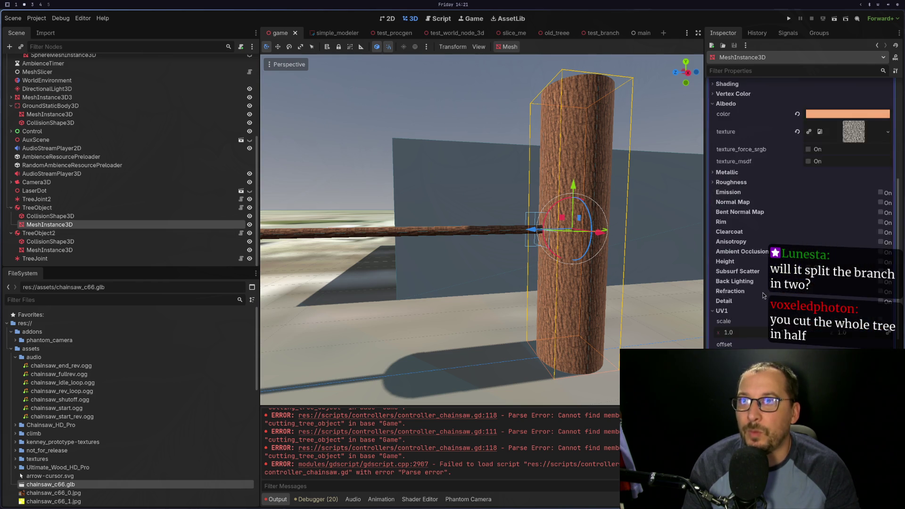
{"action": "scroll", "coordinate": [753, 300], "scroll_direction": "down", "scroll_amount": 5}
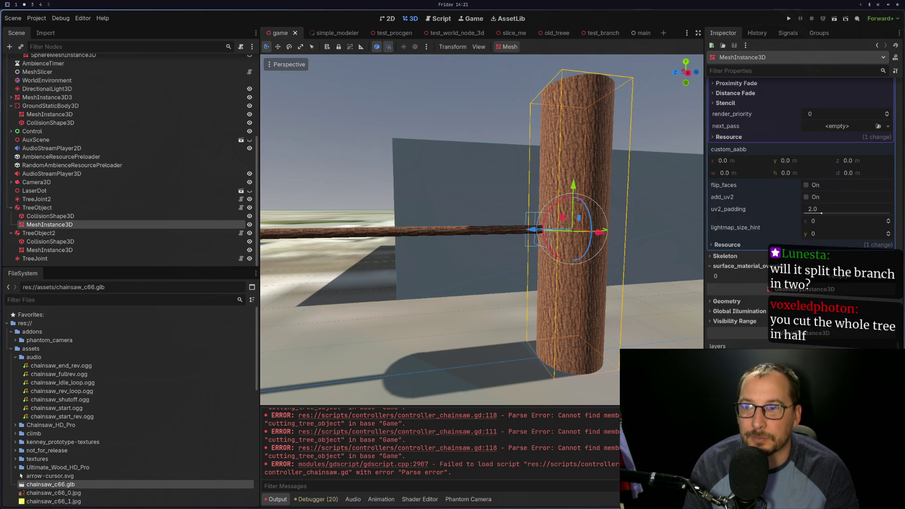
{"action": "scroll", "coordinate": [753, 300], "scroll_direction": "up", "scroll_amount": 15}
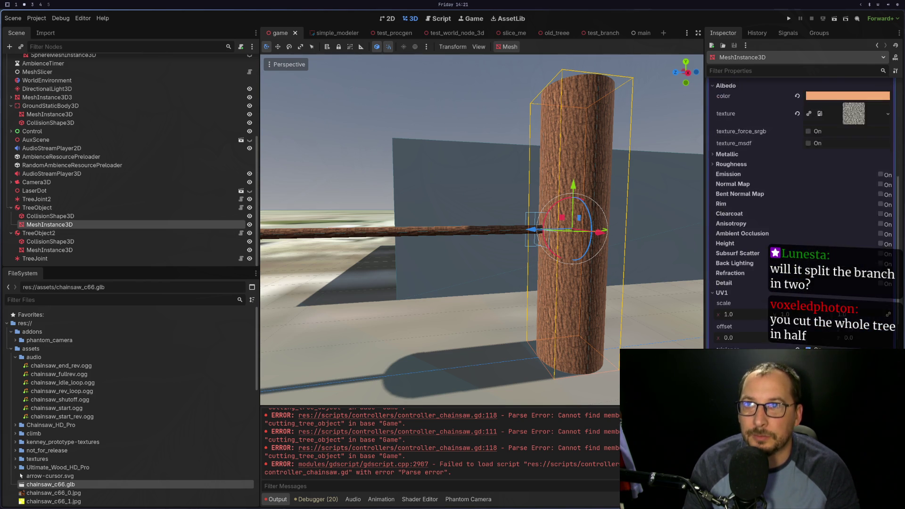
{"action": "scroll", "coordinate": [801, 212], "scroll_direction": "up", "scroll_amount": 2}
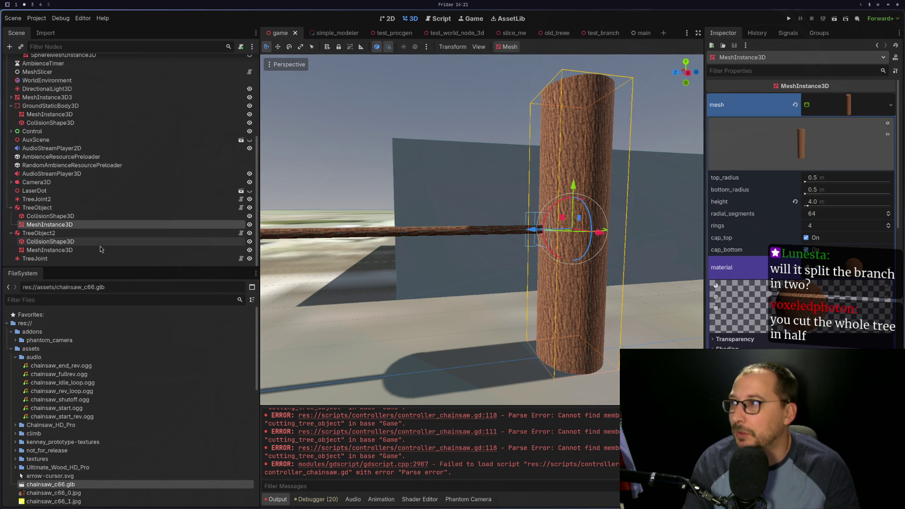
{"action": "left_click", "coordinate": [788, 18]}
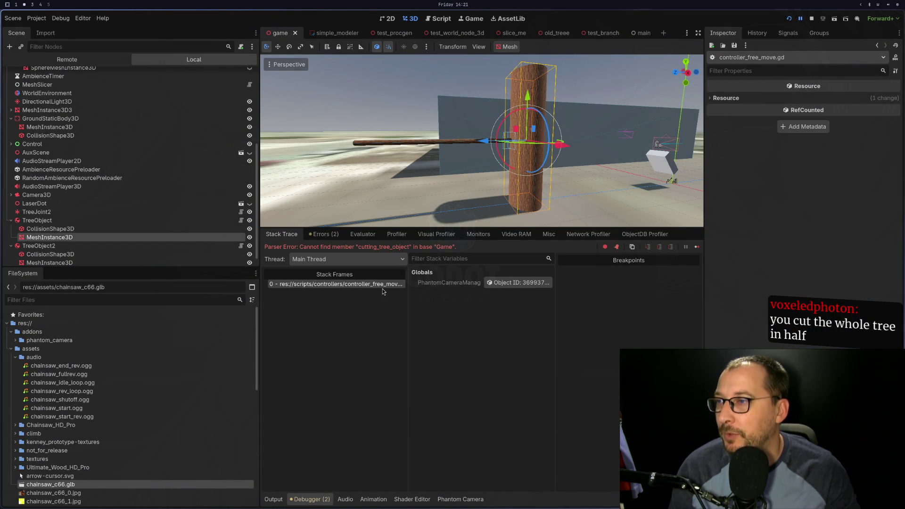
{"action": "key", "text": "super+1"}
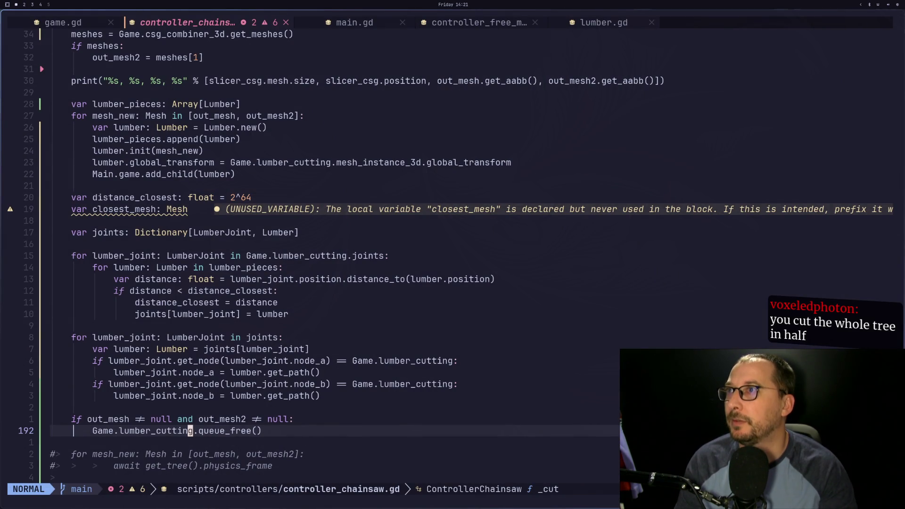
Open controller_free_move.gd and tidy the blank line near its top.
{"action": "key", "text": "shift+l"}
{"action": "key", "text": "shift+l"}
{"action": "key", "text": "j"}
{"action": "key", "text": "j"}
{"action": "key", "text": "k"}
{"action": "key", "text": "i"}
{"action": "key", "text": "BackSpace"}
{"action": "key", "text": "Return"}
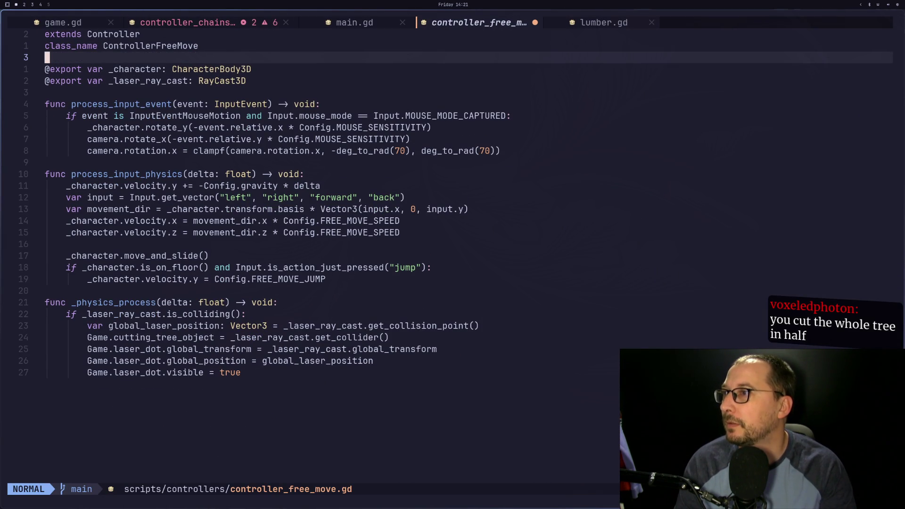
Assign the laser ray-cast collider to Game.lumber_cutting and save controller_free_move.gd.
{"action": "key", "text": "j"}
{"action": "key", "text": "7"}
{"action": "key", "text": "j"}
{"action": "key", "text": "k"}
{"action": "key", "text": "k"}
{"action": "key", "text": "k"}
{"action": "key", "text": "k"}
{"action": "key", "text": "j"}
{"action": "key", "text": "k"}
{"action": "key", "text": "j"}
{"action": "key", "text": "1"}
{"action": "key", "text": "3"}
{"action": "key", "text": "j"}
{"action": "key", "text": "4"}
{"action": "key", "text": "j"}
{"action": "key", "text": "j"}
{"action": "key", "text": "j"}
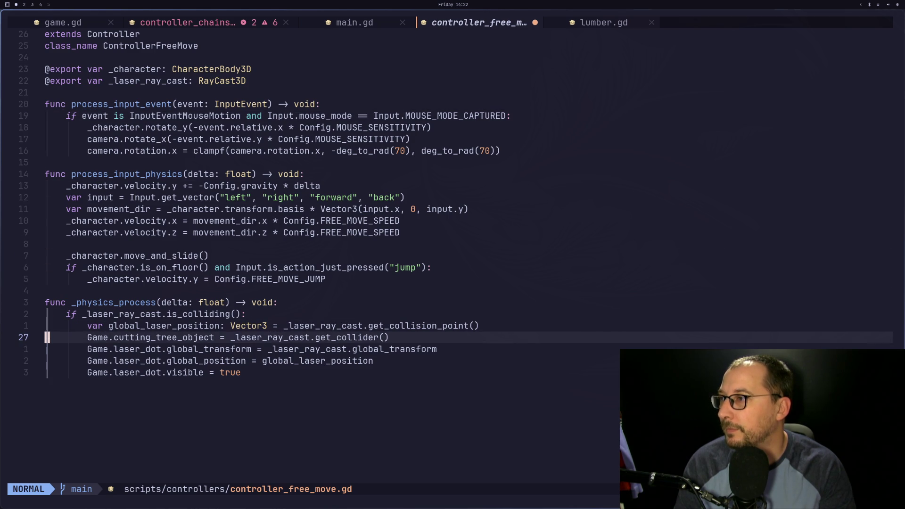
{"action": "type", "text": "ilum"}
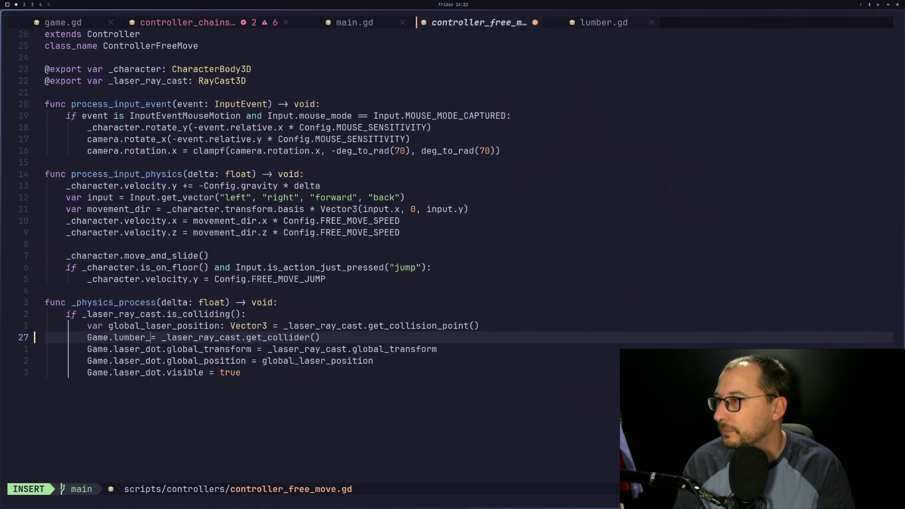
{"action": "key", "text": "ctrl+s"}
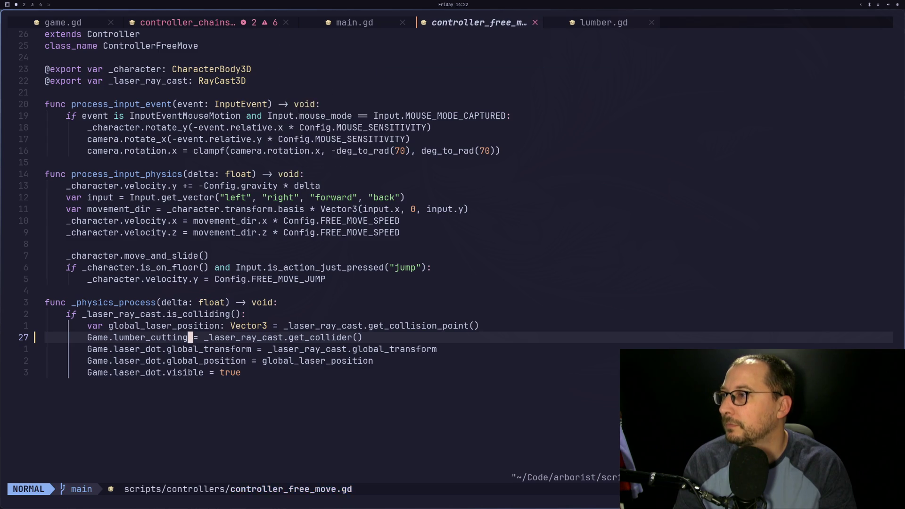
Back in controller_chainsaw.gd, open the Trouble diagnostics list and jump to the first error on line 111.
{"action": "key", "text": "shift+h"}
{"action": "key", "text": "shift+h"}
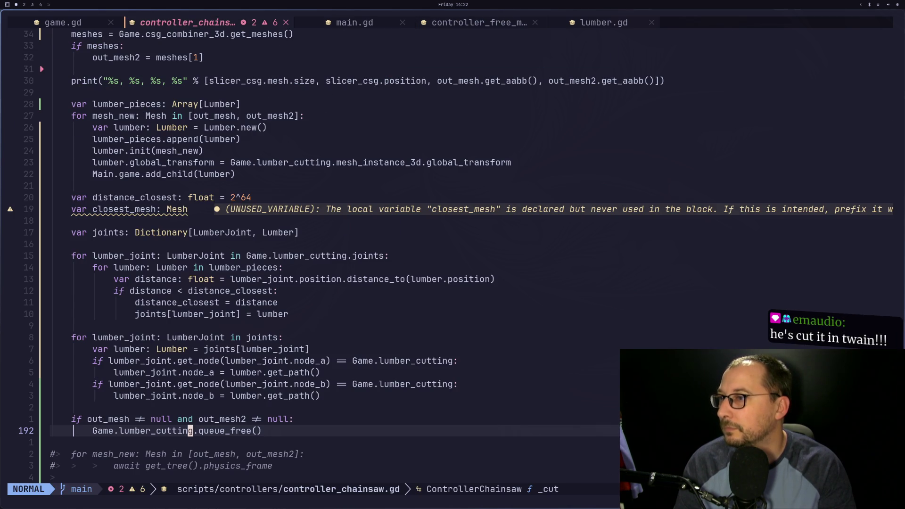
{"action": "key", "text": "shift+l"}
{"action": "key", "text": "shift+h"}
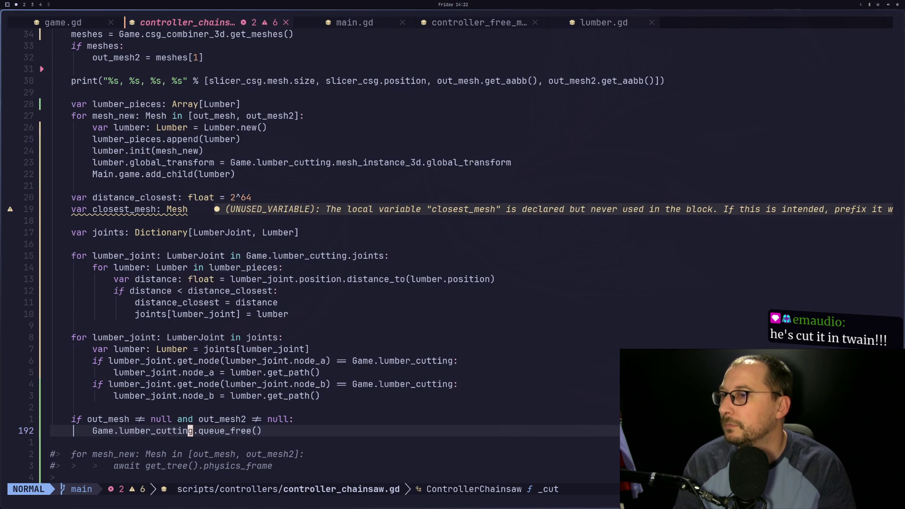
{"action": "key", "text": "space"}
{"action": "key", "text": "x"}
{"action": "key", "text": "x"}
{"action": "key", "text": "ctrl+w"}
{"action": "key", "text": "k"}
{"action": "key", "text": "j"}
{"action": "key", "text": "j"}
{"action": "key", "text": "j"}
{"action": "key", "text": "ctrl+w"}
Jump to the first error and change line 111's Game.cutting_tree_object to Game.lumber_cutting.
{"action": "key", "text": "j"}
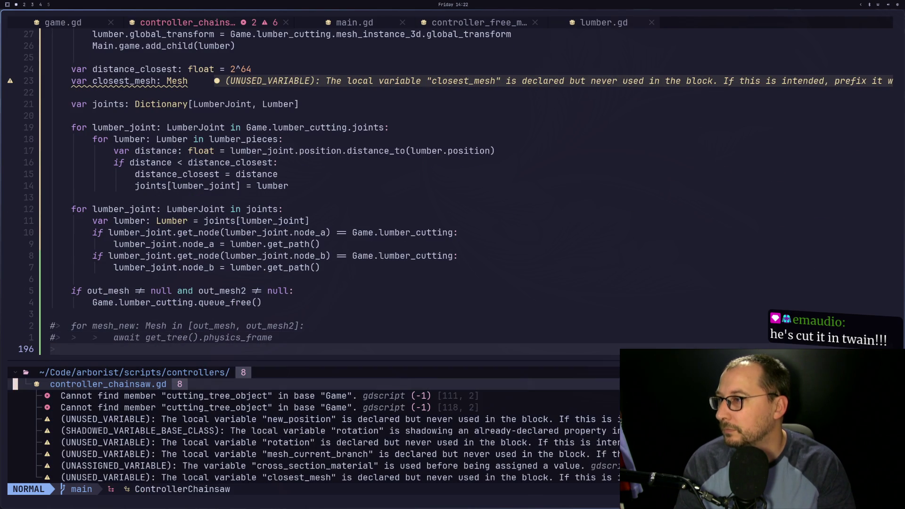
{"action": "key", "text": "j"}
{"action": "key", "text": "Return"}
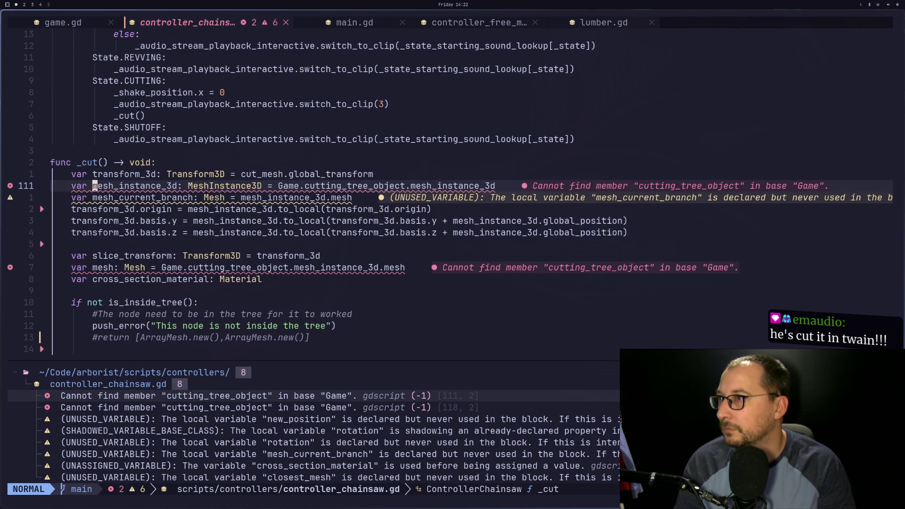
{"action": "key", "text": "w"}
{"action": "key", "text": "w"}
{"action": "type", "text": "dwilumber_cutting"}
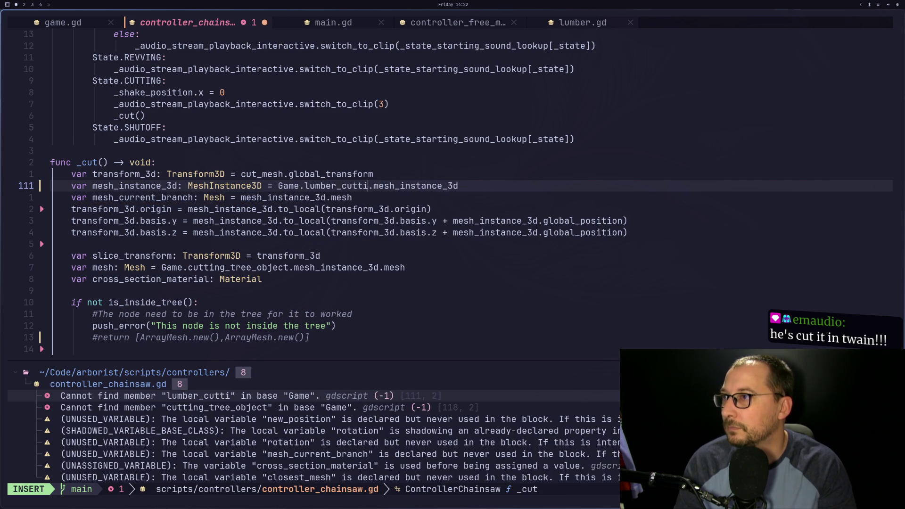
{"action": "key", "text": "Escape"}
Change the line 118 reference to Game.lumber_cutting as well, then return to Godot.
{"action": "key", "text": "j"}
{"action": "key", "text": "j"}
{"action": "key", "text": "j"}
{"action": "key", "text": "j"}
{"action": "key", "text": "j"}
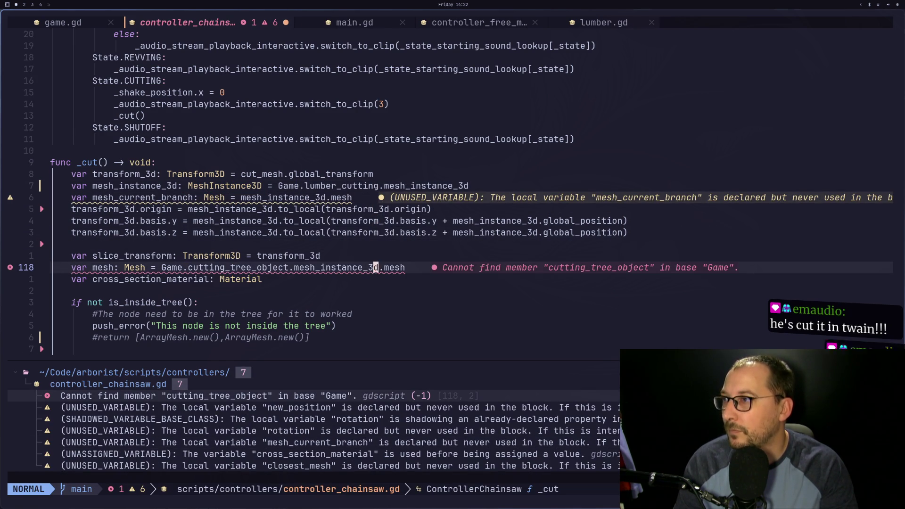
{"action": "key", "text": "b"}
{"action": "key", "text": "b"}
{"action": "type", "text": "cw"}
{"action": "type", "text": "lumber_cutter"}
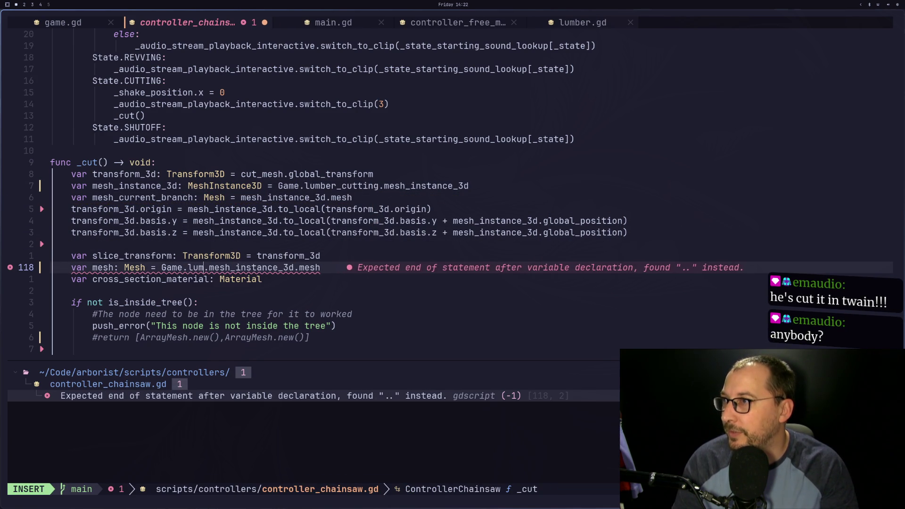
{"action": "key", "text": "BackSpace"}
{"action": "key", "text": "BackSpace"}
{"action": "type", "text": "ing"}
{"action": "key", "text": "Escape"}
{"action": "key", "text": "super+2"}
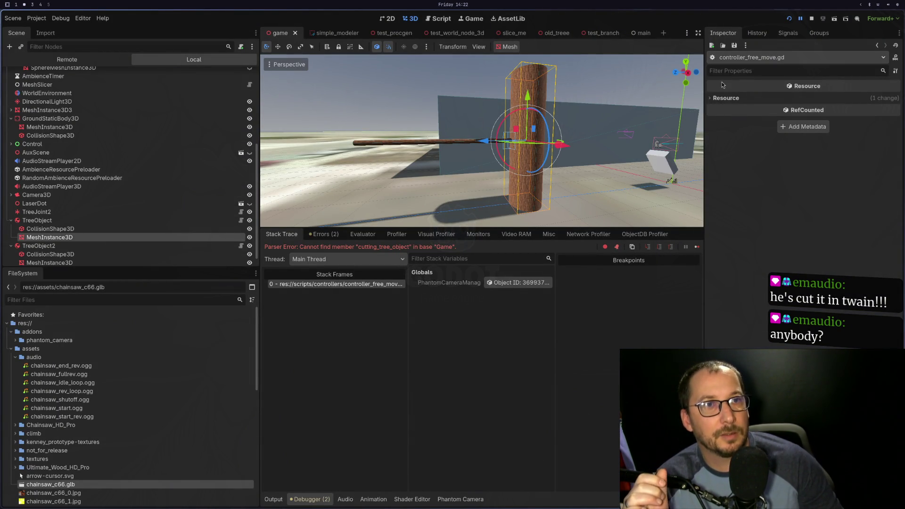
Run the game fullscreen, saw through the trunk, inspect the stump and fallen log, then stop it.
{"action": "left_click", "coordinate": [790, 20]}
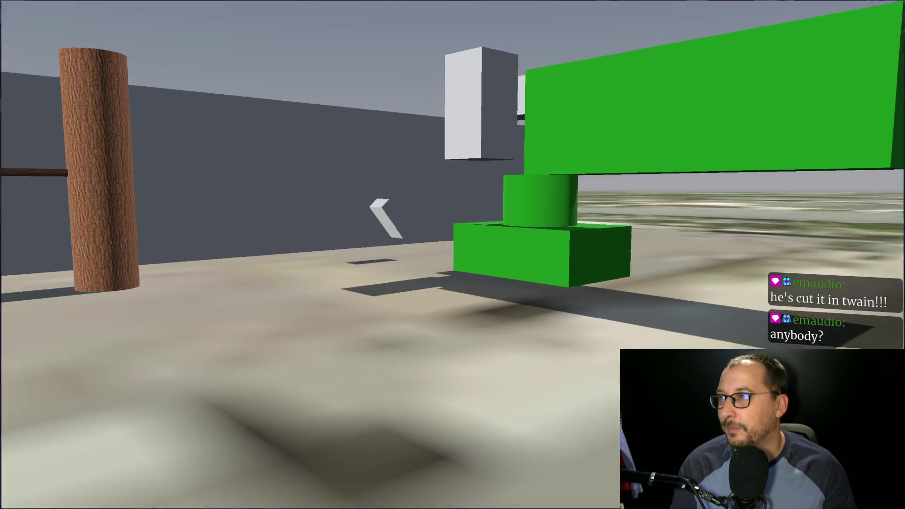
{"action": "key", "text": "w"}
{"action": "key", "text": "w"}
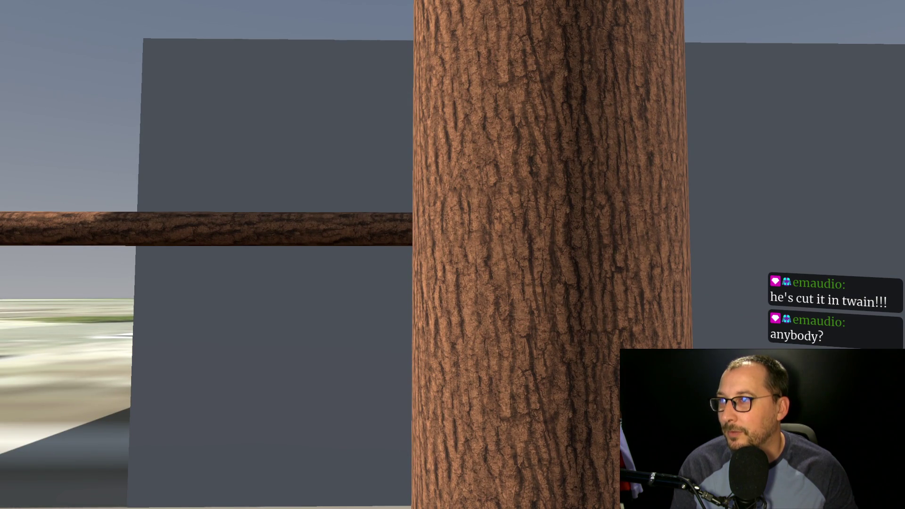
{"action": "key", "text": "w"}
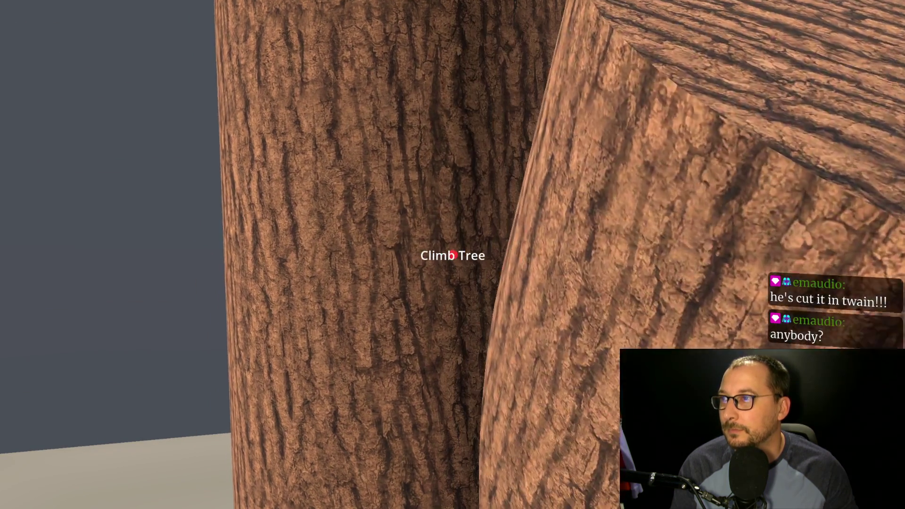
{"action": "key", "text": "e"}
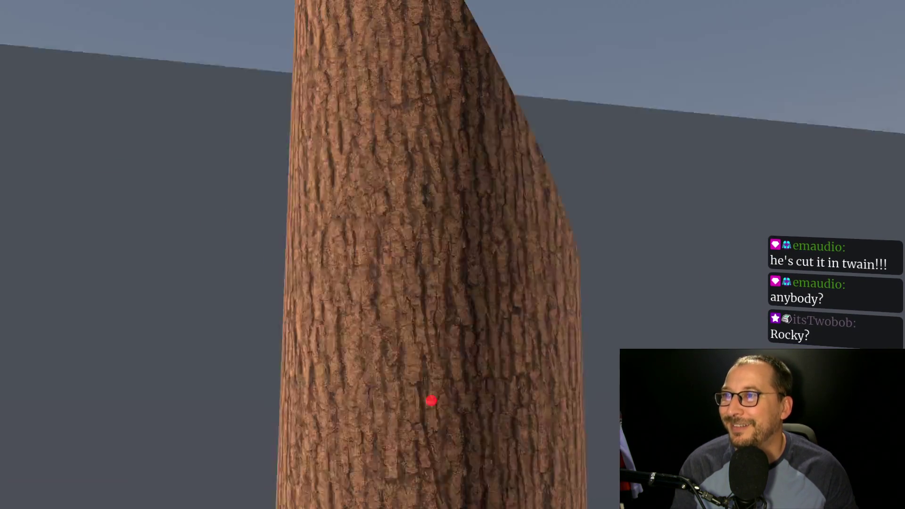
{"action": "key", "text": "e"}
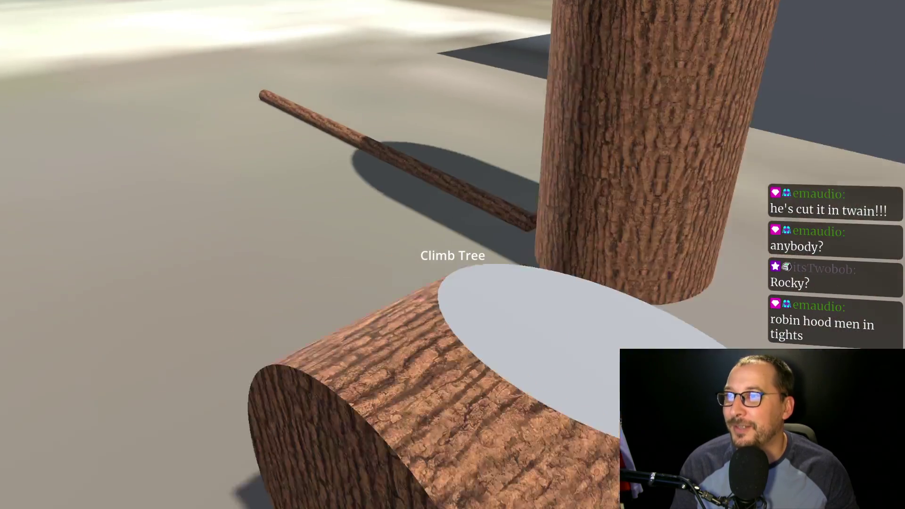
{"action": "key", "text": "e"}
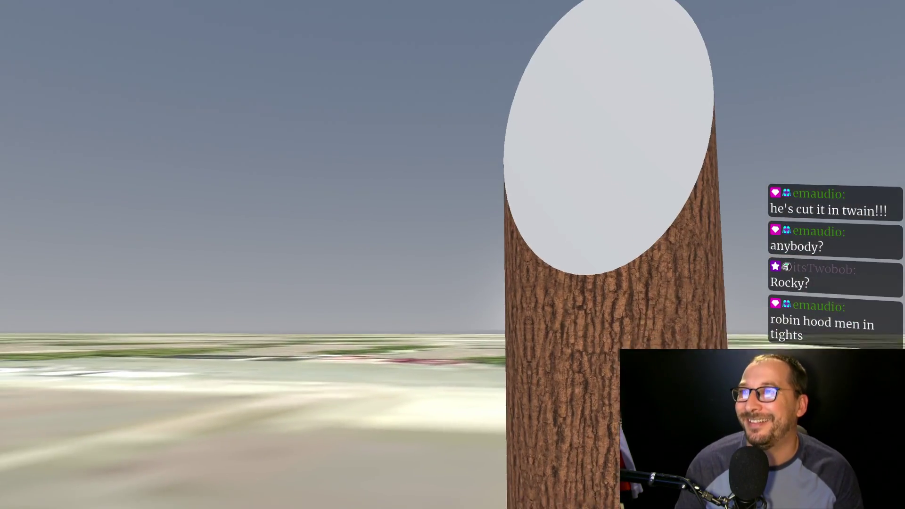
{"action": "key", "text": "e"}
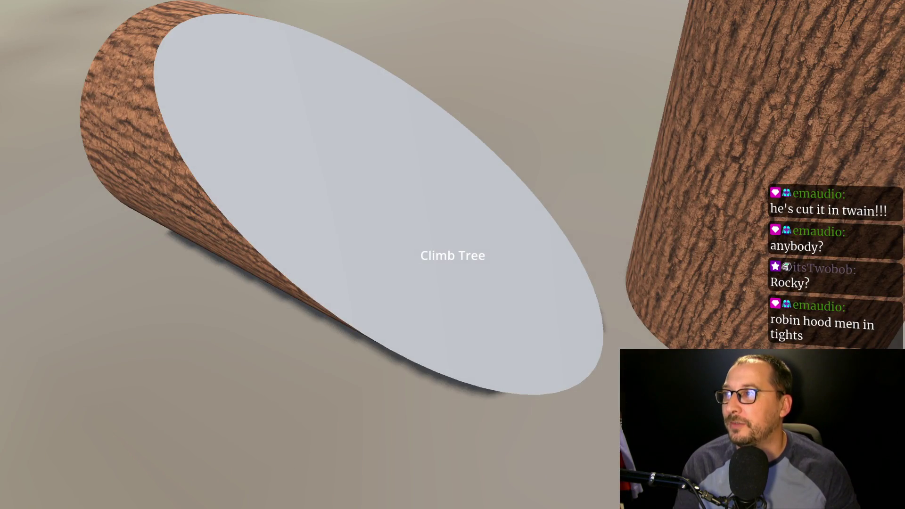
{"action": "key", "text": "e"}
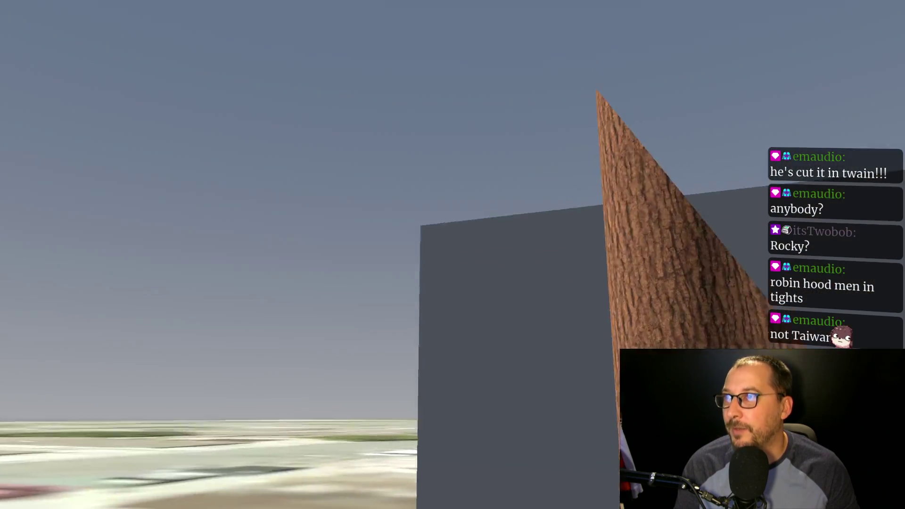
{"action": "key", "text": "F8"}
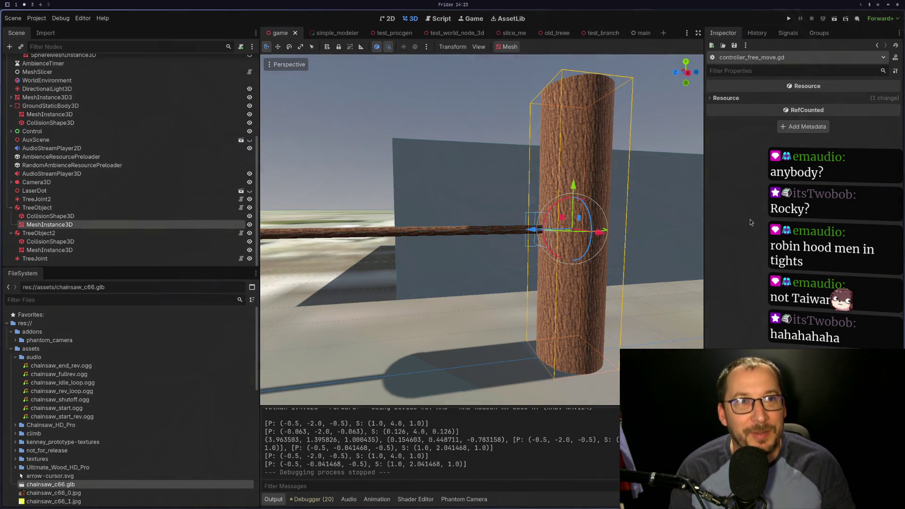
Relaunch the game, quit it, and return to the chainsaw script in Neovim.
{"action": "left_click", "coordinate": [790, 19]}
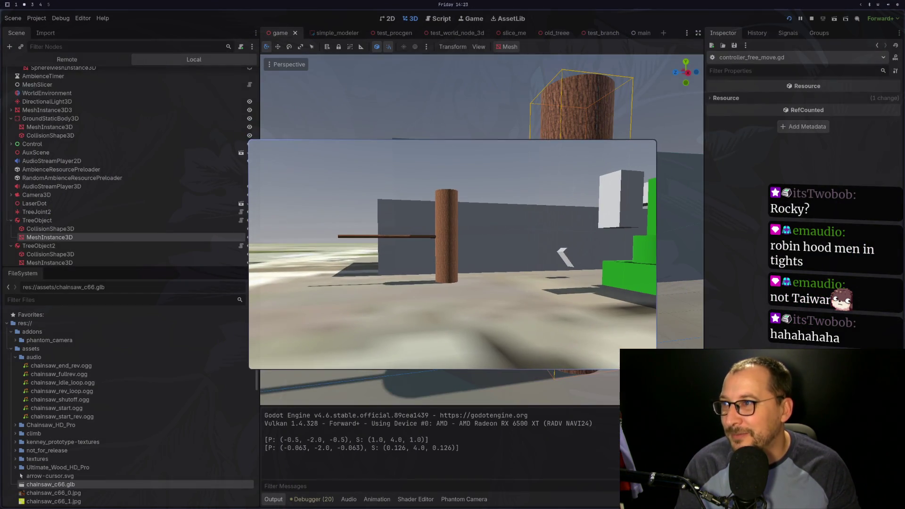
{"action": "key", "text": "Escape"}
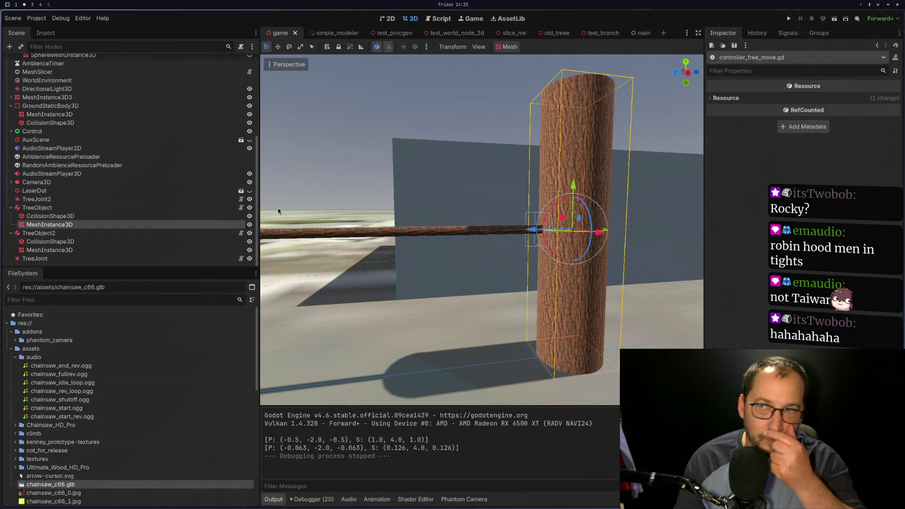
{"action": "key", "text": "super+1"}
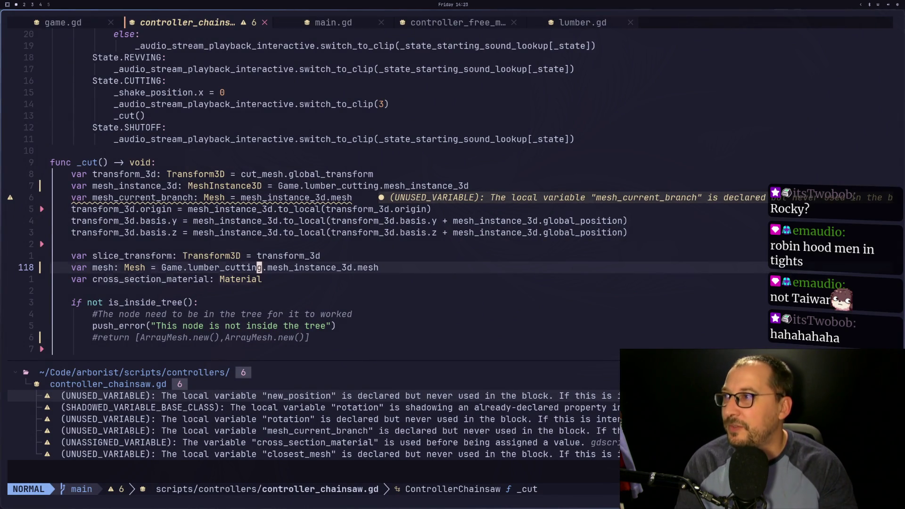
Back out of the stray edit and file finder, then start the leader shortcut for lazygit.
{"action": "key", "text": "j"}
{"action": "key", "text": "o"}
{"action": "key", "text": "ctrl+p"}
{"action": "type", "text": "qq"}
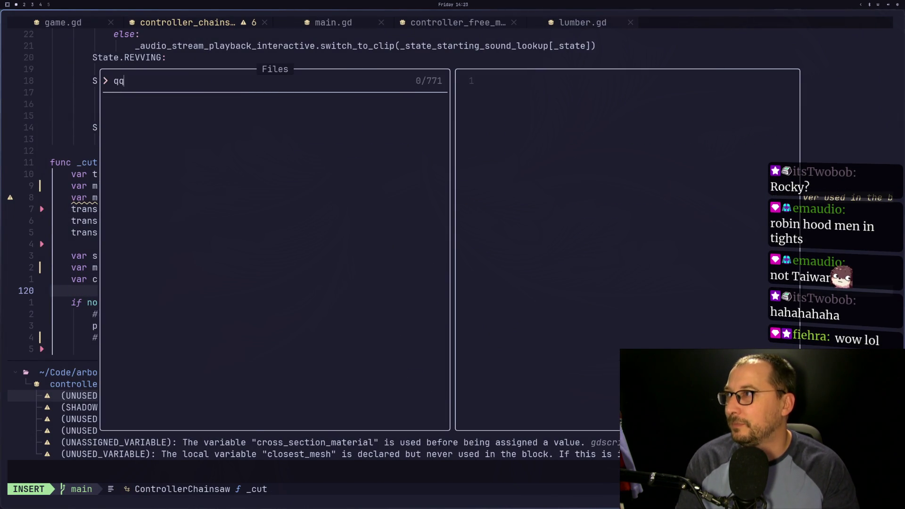
{"action": "key", "text": "Escape"}
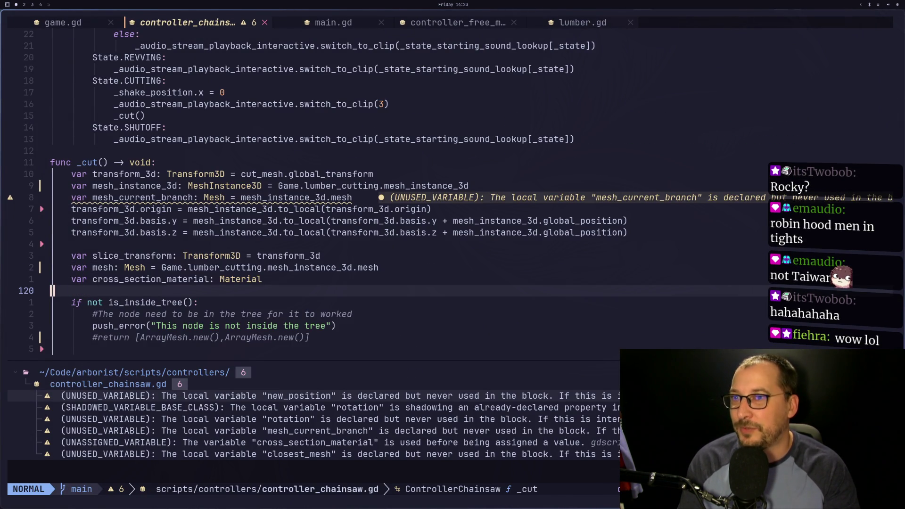
{"action": "key", "text": "space"}
In lazygit, stage the deleted wood.gd and wood.gd.uid files and unstage lumber.gd.
{"action": "key", "text": "g"}
{"action": "key", "text": "g"}
{"action": "key", "text": "j"}
{"action": "key", "text": "j"}
{"action": "key", "text": "j"}
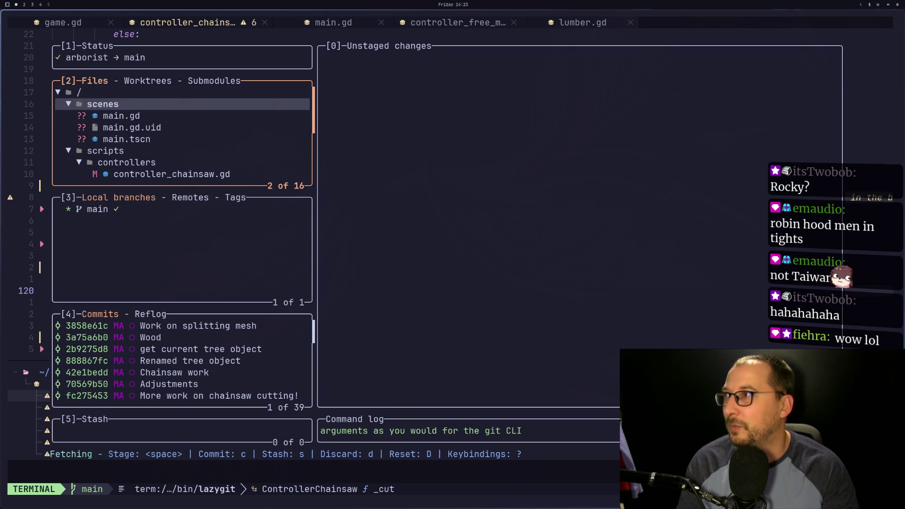
{"action": "key", "text": "j"}
{"action": "key", "text": "j"}
{"action": "key", "text": "j"}
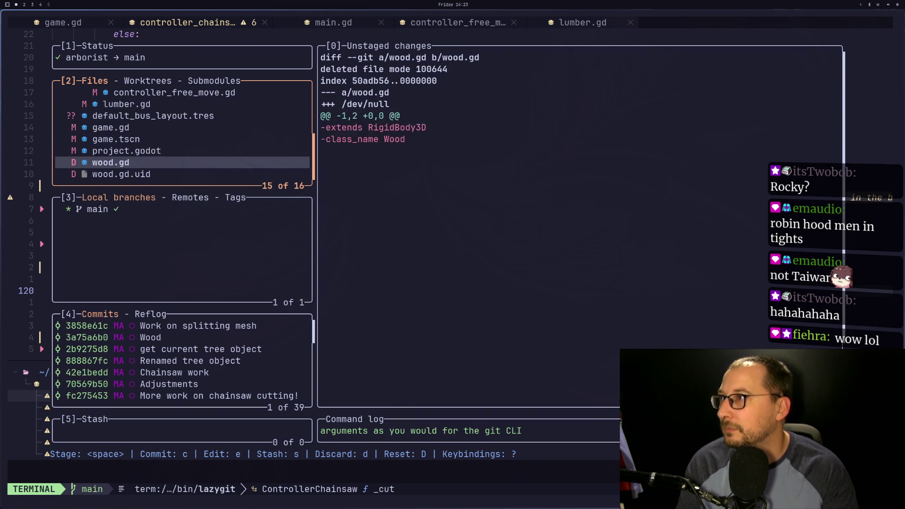
{"action": "key", "text": "space"}
{"action": "key", "text": "j"}
{"action": "key", "text": "space"}
{"action": "key", "text": "k"}
{"action": "key", "text": "k"}
{"action": "key", "text": "k"}
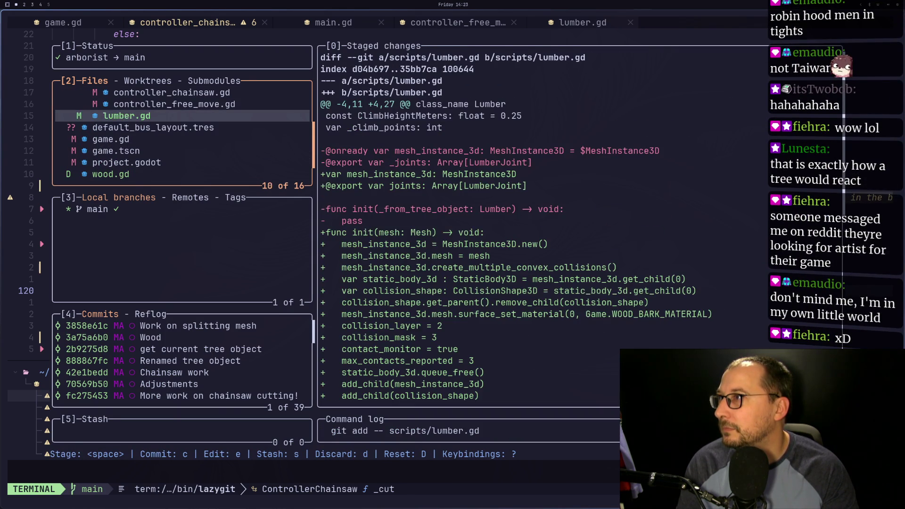
{"action": "key", "text": "space"}
{"action": "key", "text": "k"}
{"action": "key", "text": "k"}
{"action": "key", "text": "k"}
{"action": "key", "text": "k"}
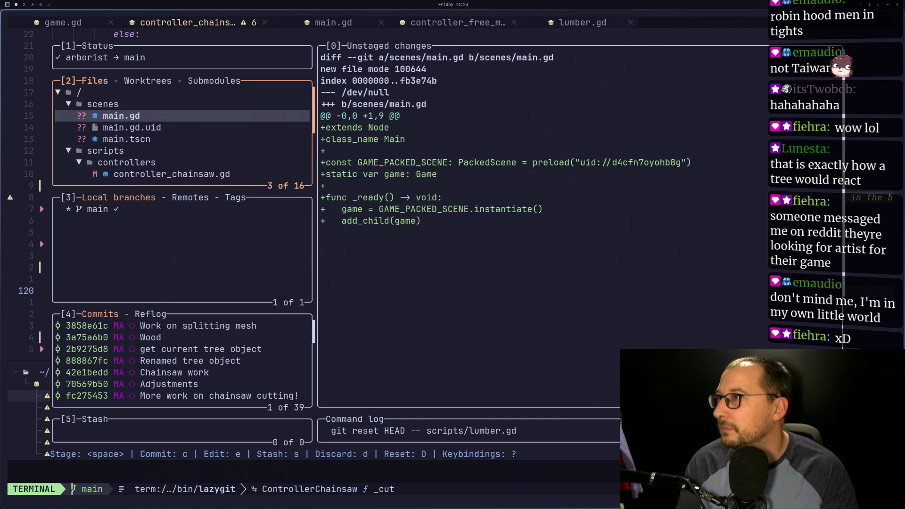
Commit the staged deletions with the summary 'No longer used'.
{"action": "key", "text": "j"}
{"action": "key", "text": "j"}
{"action": "key", "text": "j"}
{"action": "key", "text": "j"}
{"action": "type", "text": "c"}
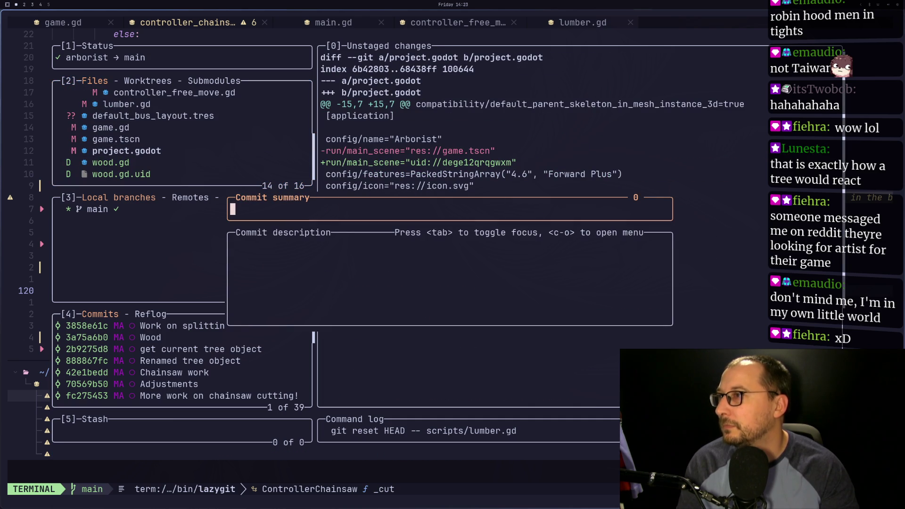
{"action": "type", "text": "onger us"}
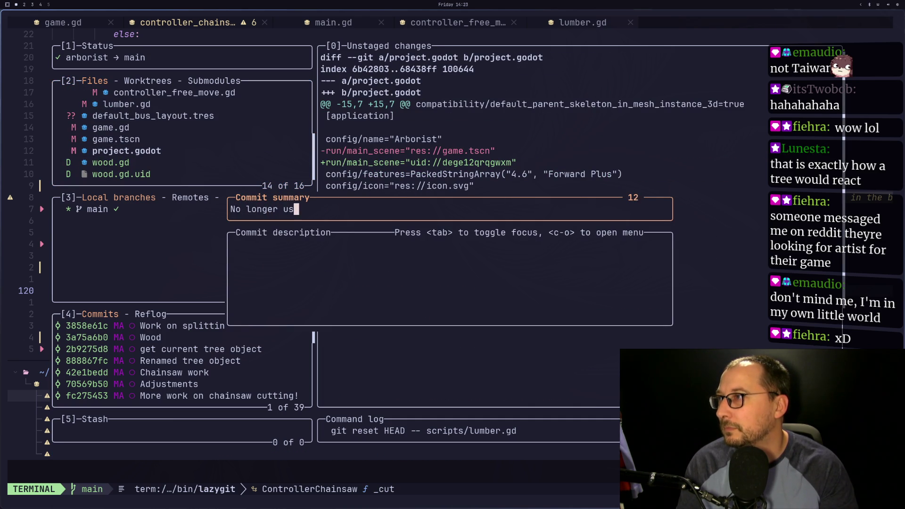
{"action": "type", "text": "ed"}
{"action": "key", "text": "Return"}
{"action": "key", "text": "k"}
{"action": "key", "text": "k"}
{"action": "key", "text": "k"}
{"action": "key", "text": "k"}
Stage default_bus_layout.tres and commit it as 'Lower main volume, because chat…'.
{"action": "key", "text": "j"}
{"action": "key", "text": "j"}
{"action": "key", "text": "j"}
{"action": "key", "text": "j"}
{"action": "key", "text": "j"}
{"action": "key", "text": "j"}
{"action": "key", "text": "space"}
{"action": "key", "text": "c"}
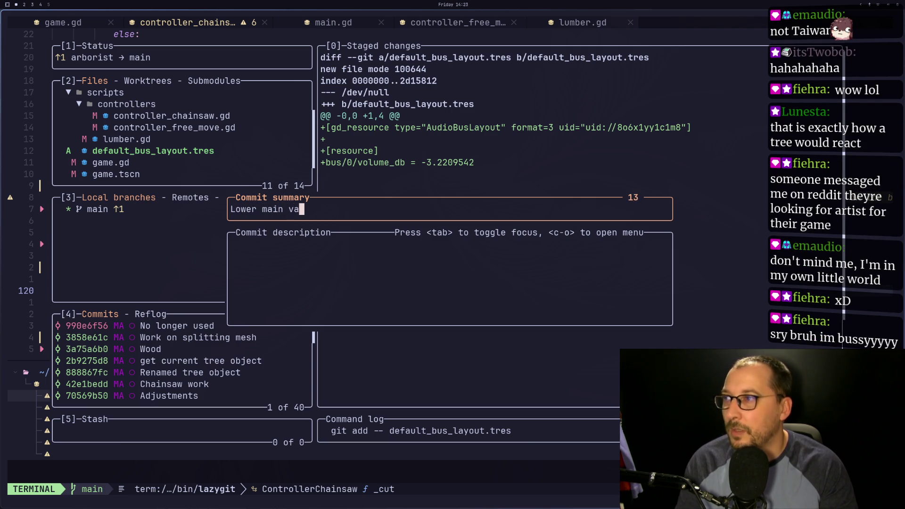
{"action": "key", "text": "BackSpace"}
{"action": "key", "text": "BackSpace"}
{"action": "type", "text": "olume,"}
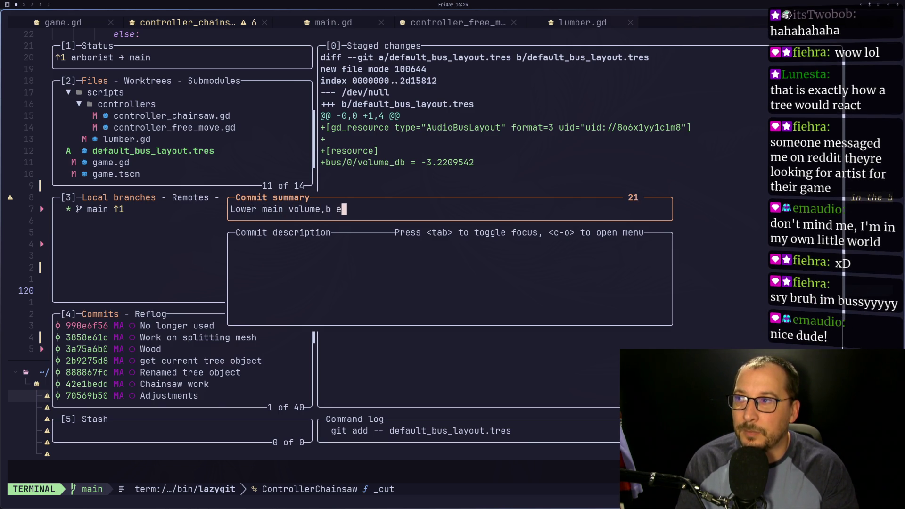
{"action": "type", "text": "because"}
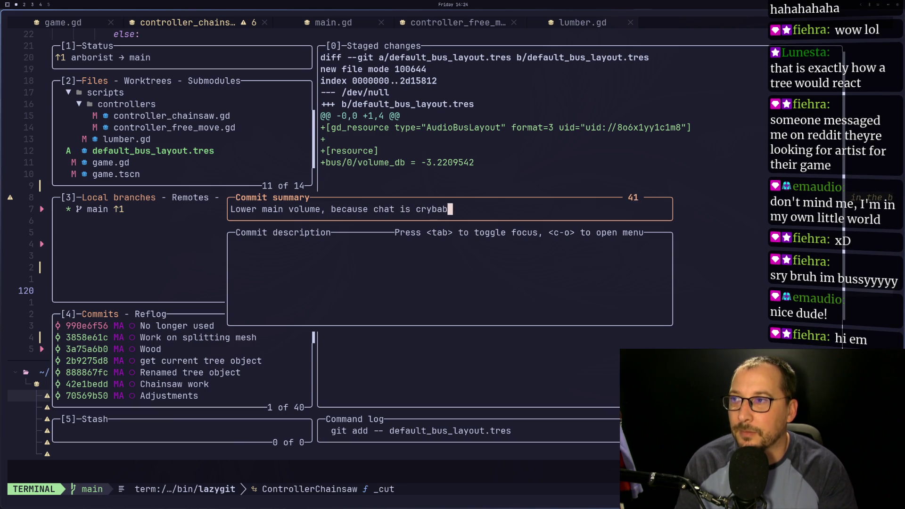
{"action": "key", "text": "Return"}
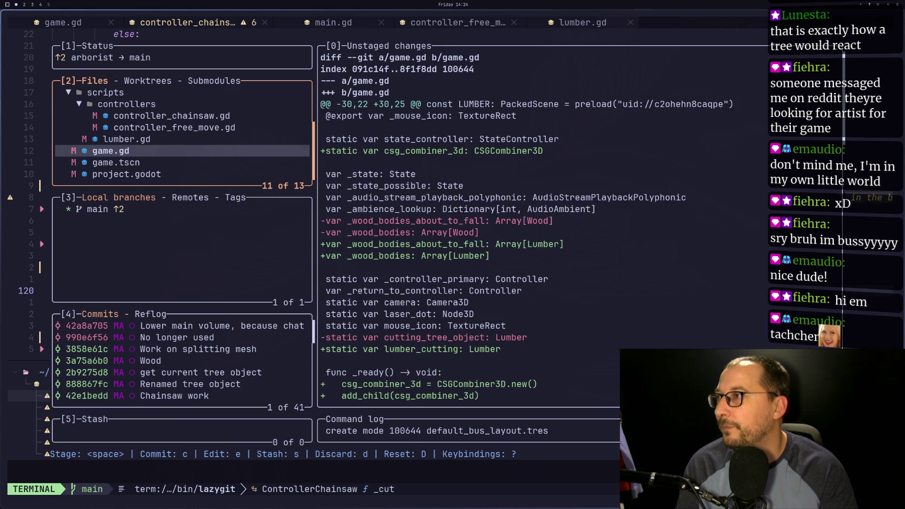
Review and stage scenes/main.gd, main.gd.uid, main.tscn and project.godot.
{"action": "key", "text": "Up"}
{"action": "key", "text": "Up"}
{"action": "key", "text": "Up"}
{"action": "key", "text": "Up"}
{"action": "key", "text": "Up"}
{"action": "key", "text": "Up"}
{"action": "key", "text": "Down"}
{"action": "key", "text": "Down"}
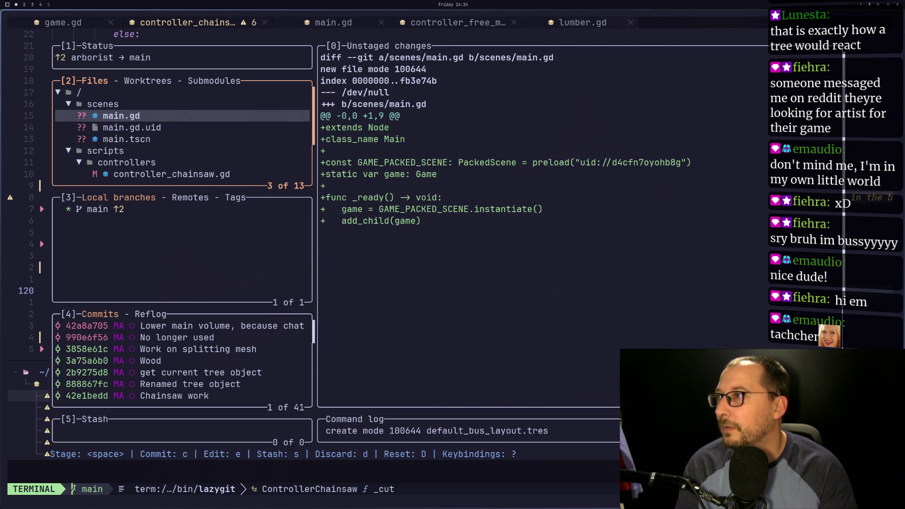
{"action": "key", "text": "Down"}
{"action": "key", "text": "Down"}
{"action": "key", "text": "Up"}
{"action": "key", "text": "Up"}
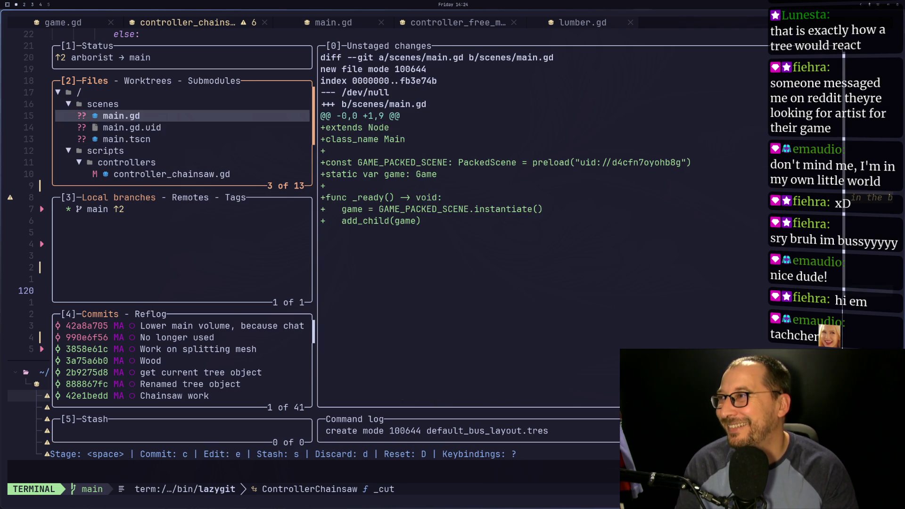
{"action": "key", "text": "space"}
{"action": "key", "text": "Down"}
{"action": "key", "text": "space"}
{"action": "key", "text": "Down"}
{"action": "key", "text": "space"}
{"action": "key", "text": "Down"}
{"action": "key", "text": "Down"}
{"action": "key", "text": "Down"}
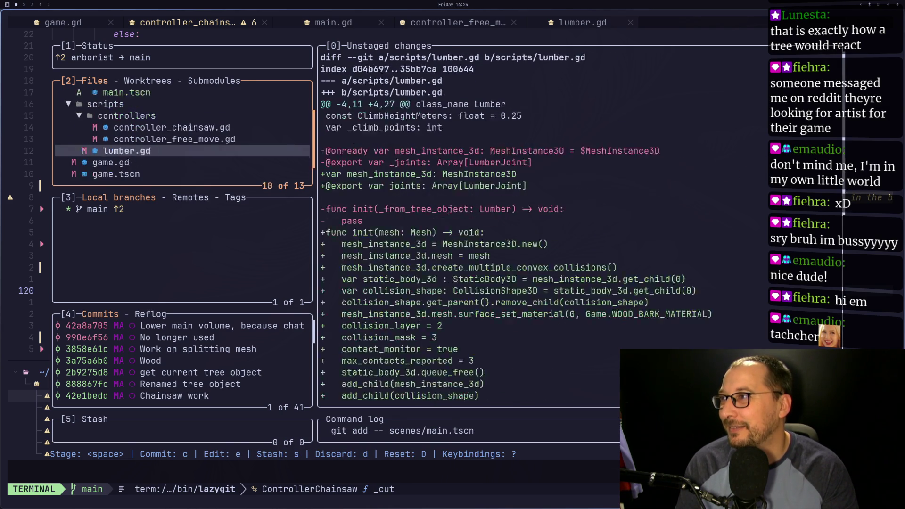
{"action": "key", "text": "Down"}
{"action": "key", "text": "Up"}
{"action": "key", "text": "Up"}
{"action": "key", "text": "Up"}
{"action": "key", "text": "Down"}
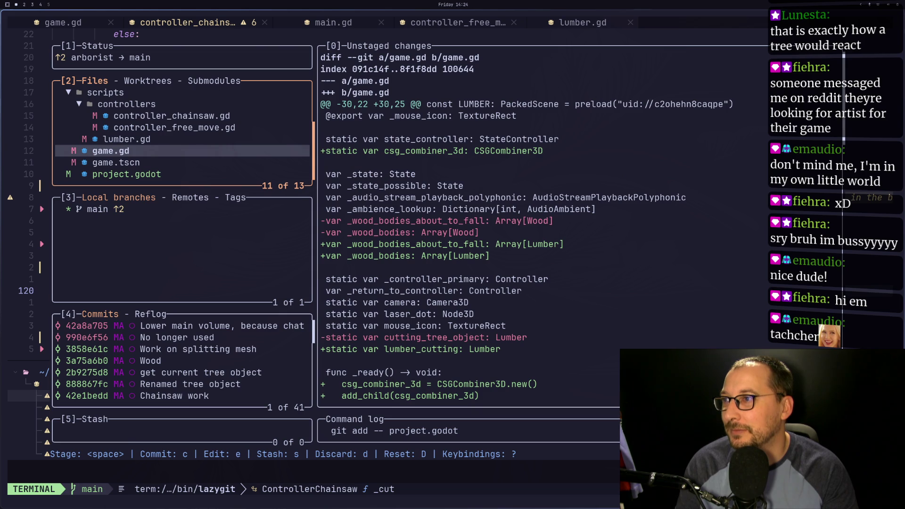
Commit them as 'Load game from main so we have a static reference'.
{"action": "key", "text": "c"}
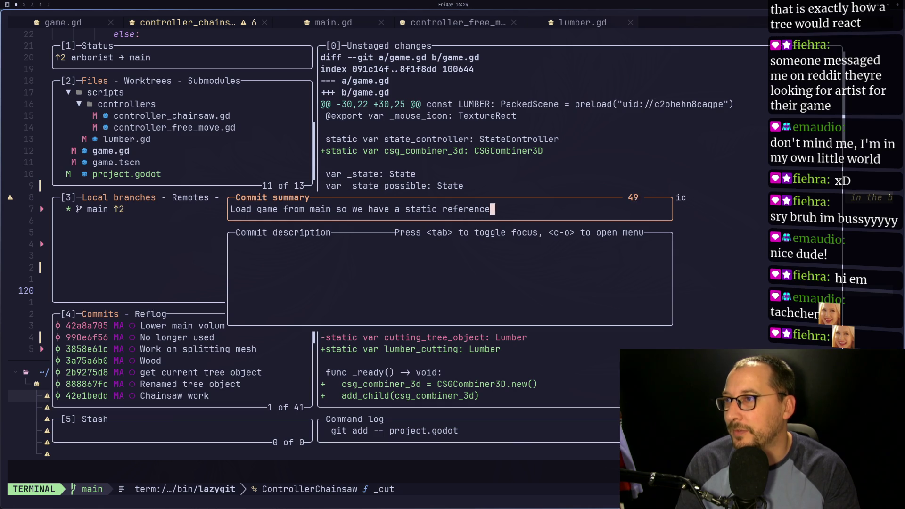
{"action": "key", "text": "Return"}
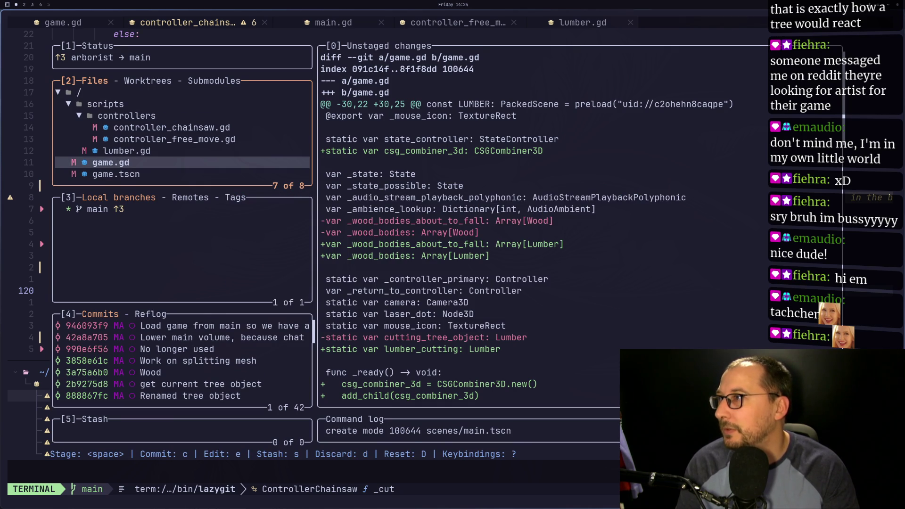
{"action": "key", "text": "Up"}
{"action": "key", "text": "Up"}
Stage controller_chainsaw.gd, controller_free_move.gd, lumber.gd, game.gd and game.tscn.
{"action": "key", "text": "Up"}
{"action": "key", "text": "Down"}
{"action": "key", "text": "Up"}
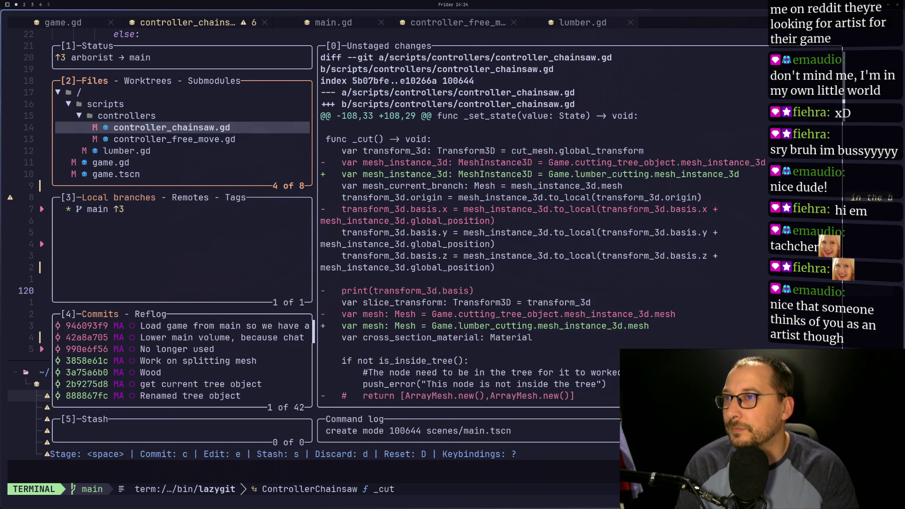
{"action": "key", "text": "space"}
{"action": "key", "text": "Down"}
{"action": "key", "text": "space"}
{"action": "key", "text": "Down"}
{"action": "key", "text": "space"}
{"action": "key", "text": "Down"}
{"action": "key", "text": "space"}
{"action": "key", "text": "Down"}
{"action": "key", "text": "space"}
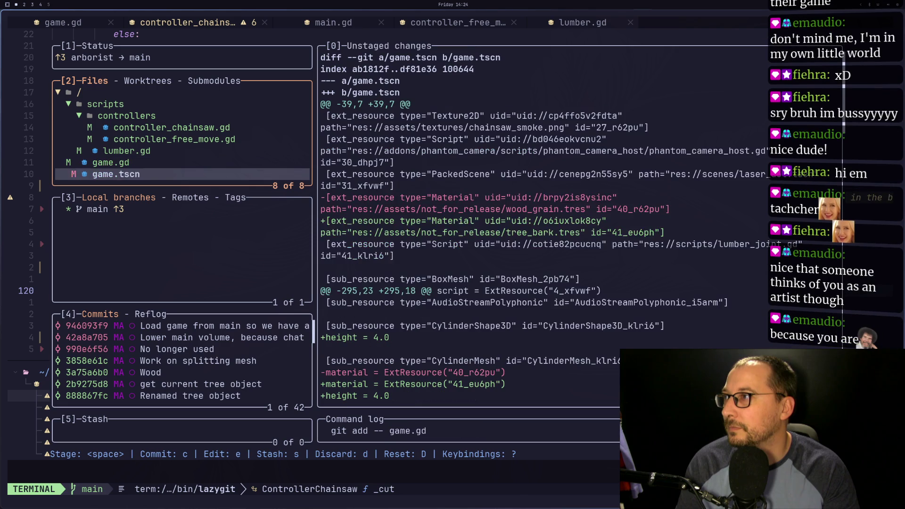
Commit the staged files as a first pass at cutting branches.
{"action": "key", "text": "c"}
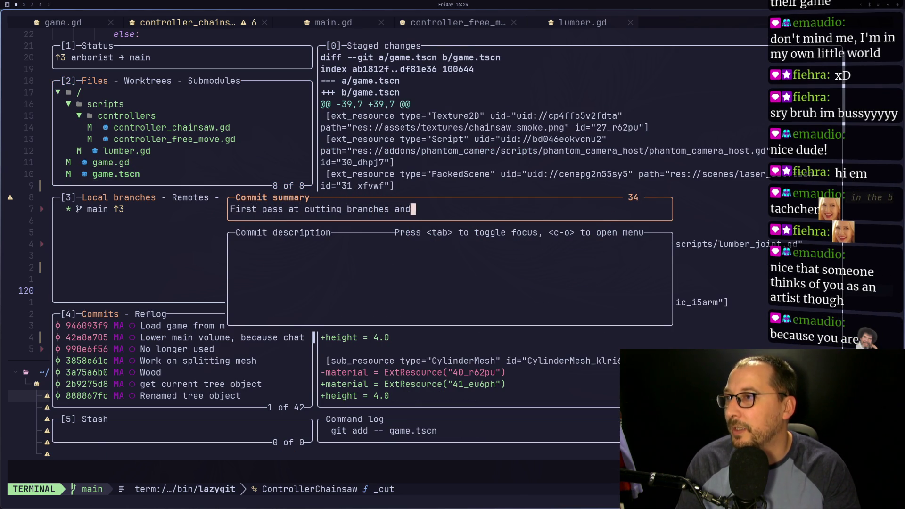
{"action": "type", "text": " leaving the r"}
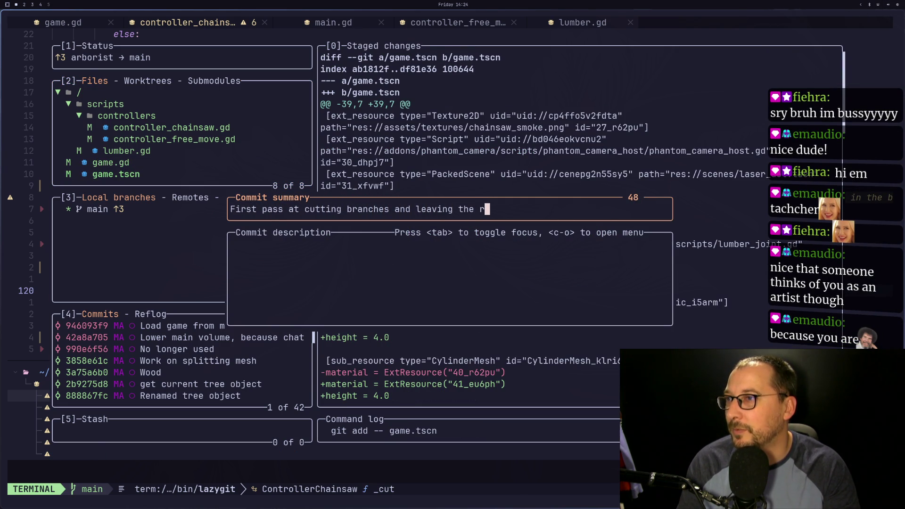
{"action": "key", "text": "BackSpace"}
{"action": "type", "text": "attached"}
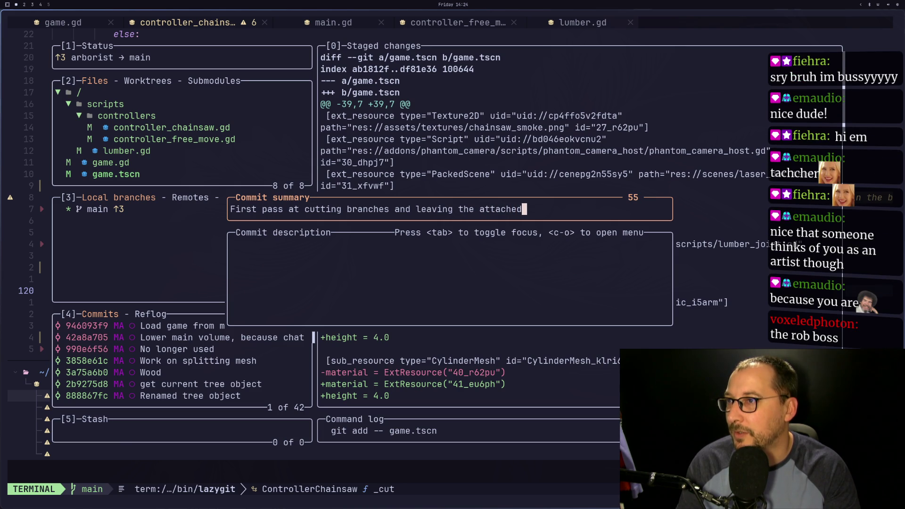
{"action": "type", "text": ". Almost"}
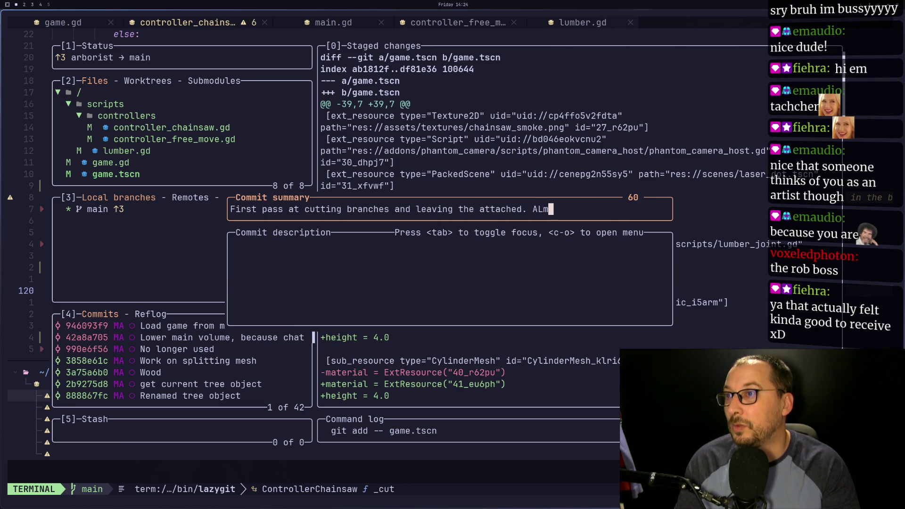
{"action": "type", "text": ".... there...."}
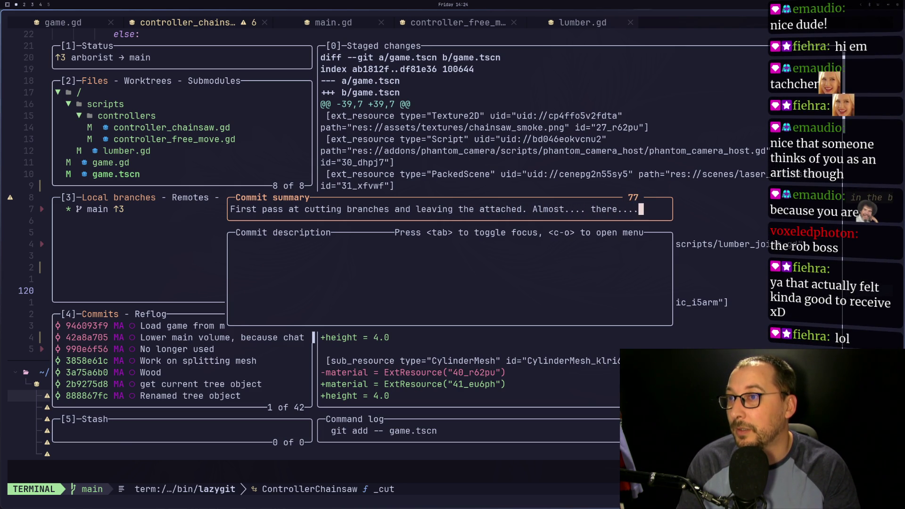
{"action": "key", "text": "Return"}
Push the commits to the remote, quit lazygit, and start a new game run in Godot.
{"action": "key", "text": "P"}
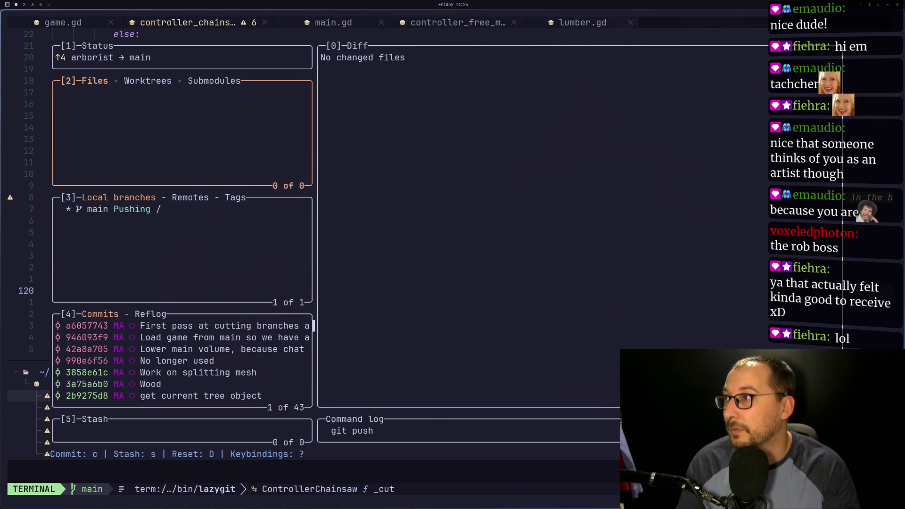
{"action": "key", "text": "q"}
{"action": "key", "text": "super+2"}
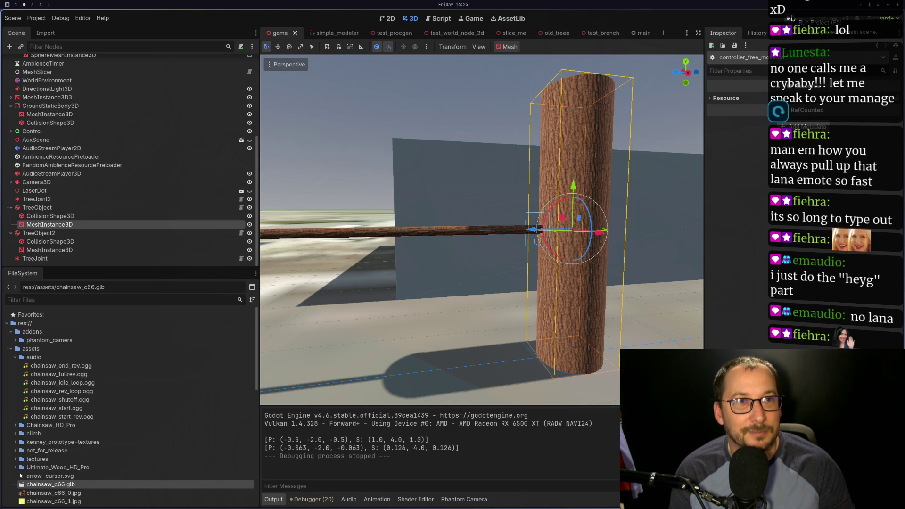
{"action": "left_click", "coordinate": [791, 18]}
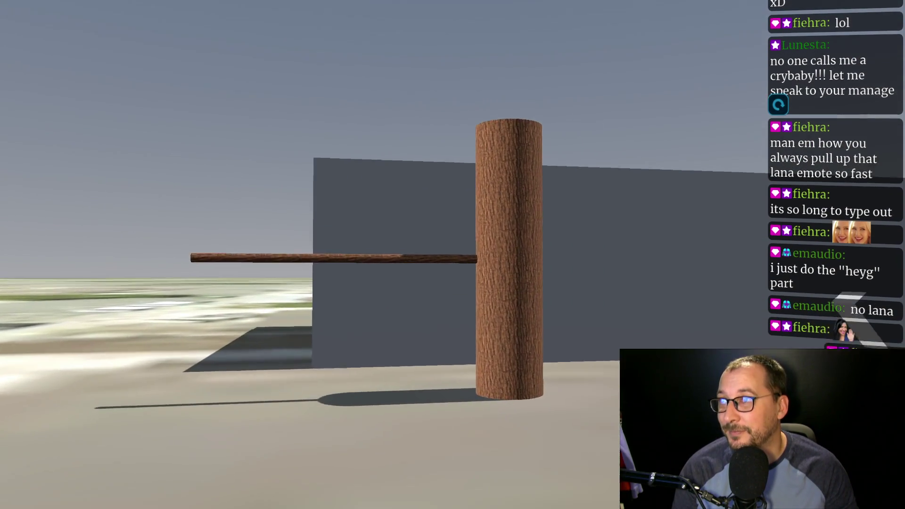
Walk right up to the tree trunk and cut into it with the chainsaw.
{"action": "key", "text": "w"}
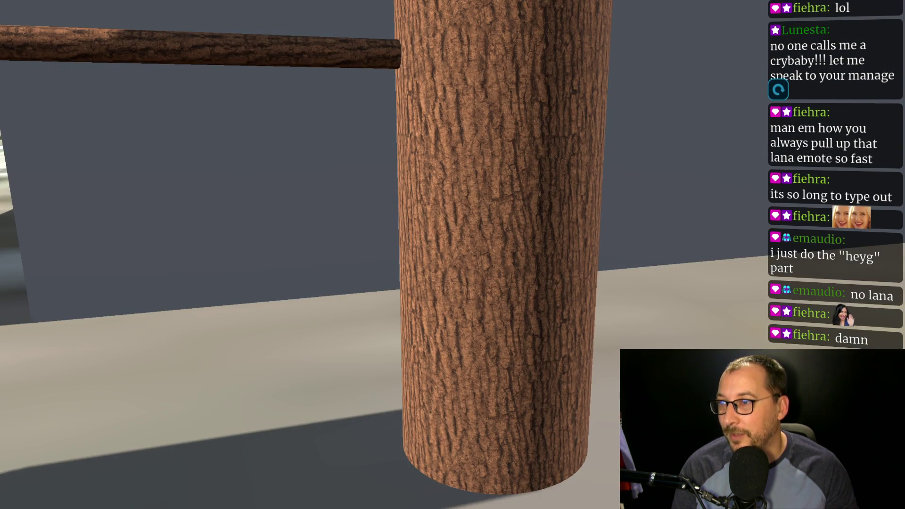
{"action": "key", "text": "w"}
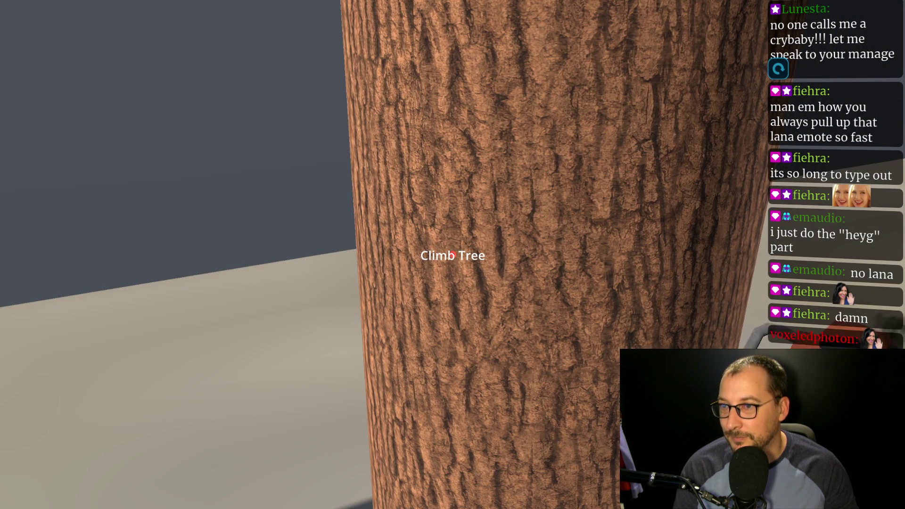
{"action": "left_click", "coordinate": [452, 255]}
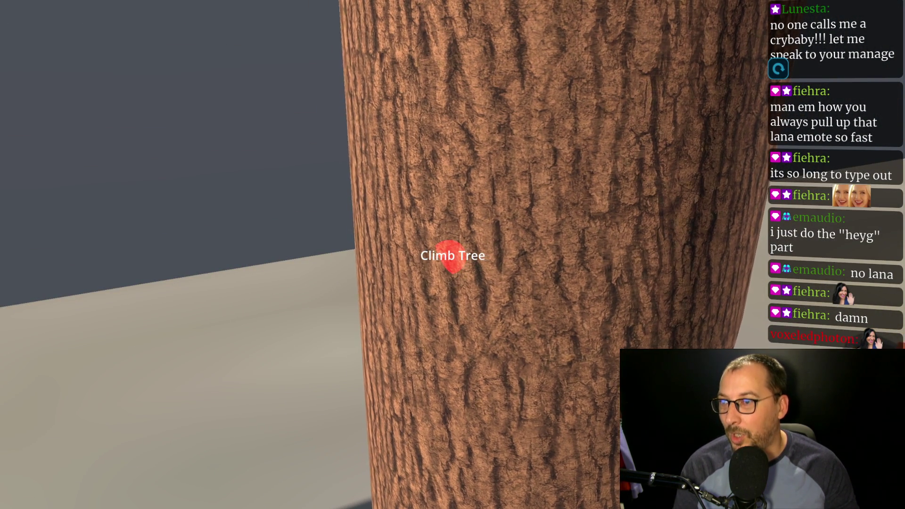
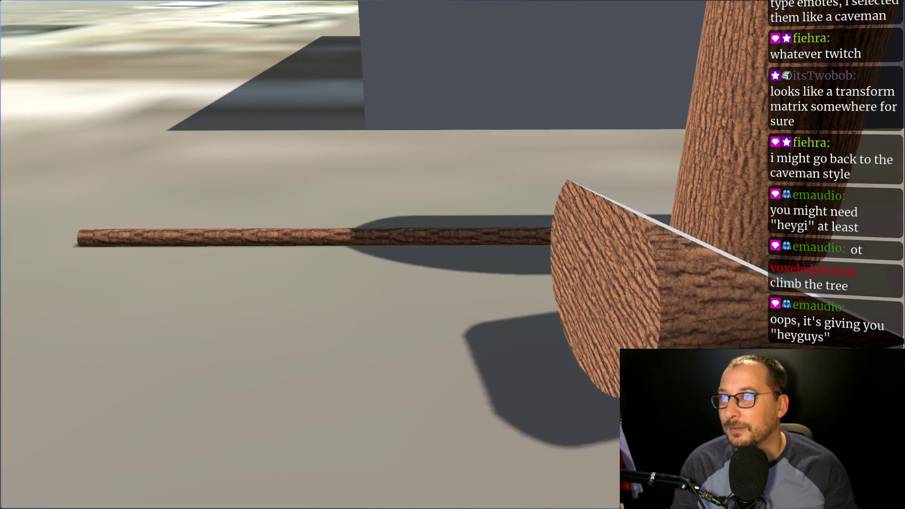
Close the running chainsaw game and relaunch it to test the cut.
{"action": "key", "text": "Escape"}
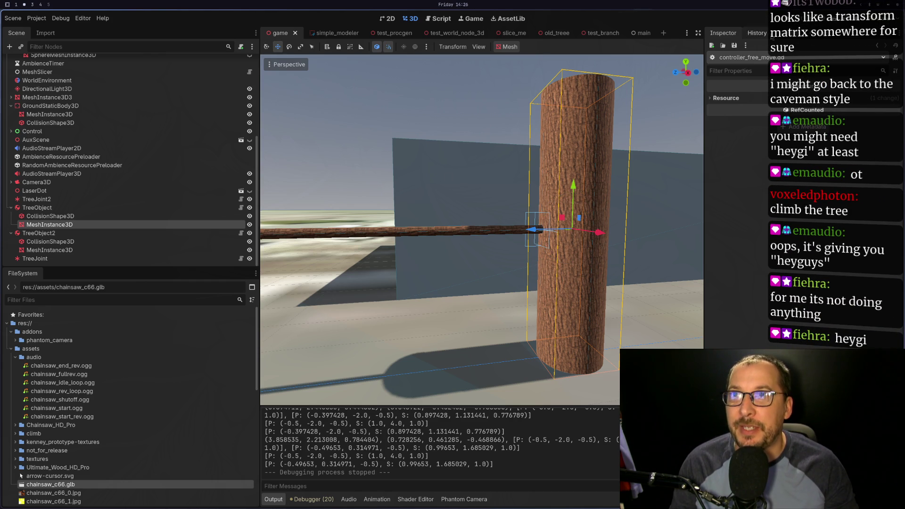
{"action": "key", "text": "F5"}
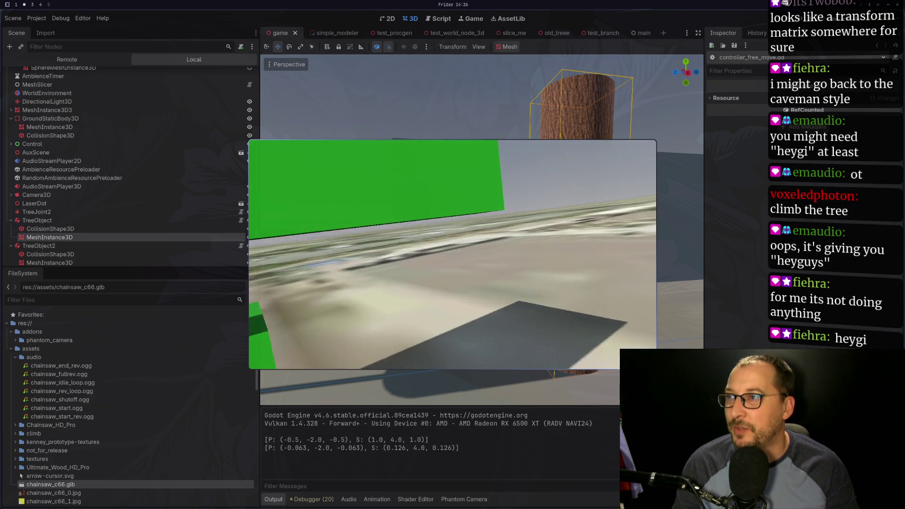
Walk the player to the tree and climb the trunk up to the branch.
{"action": "key", "text": "w"}
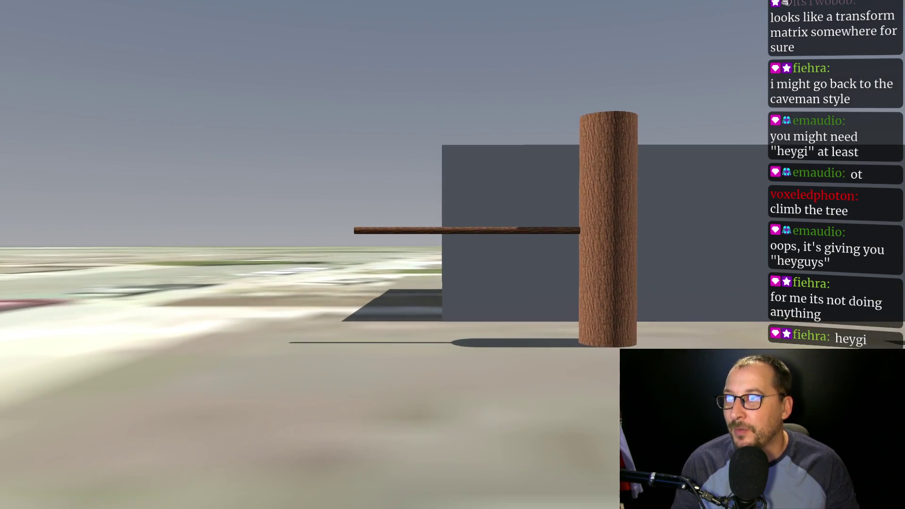
{"action": "key", "text": "w"}
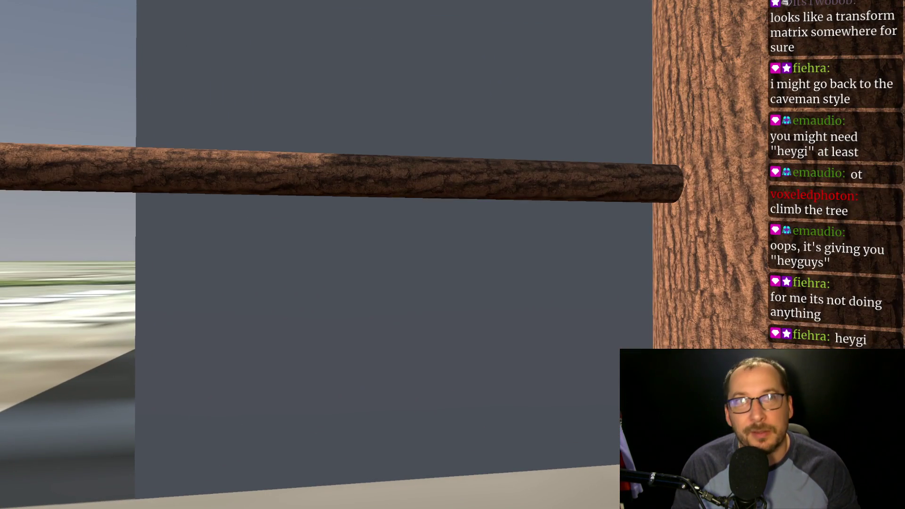
{"action": "key", "text": "s"}
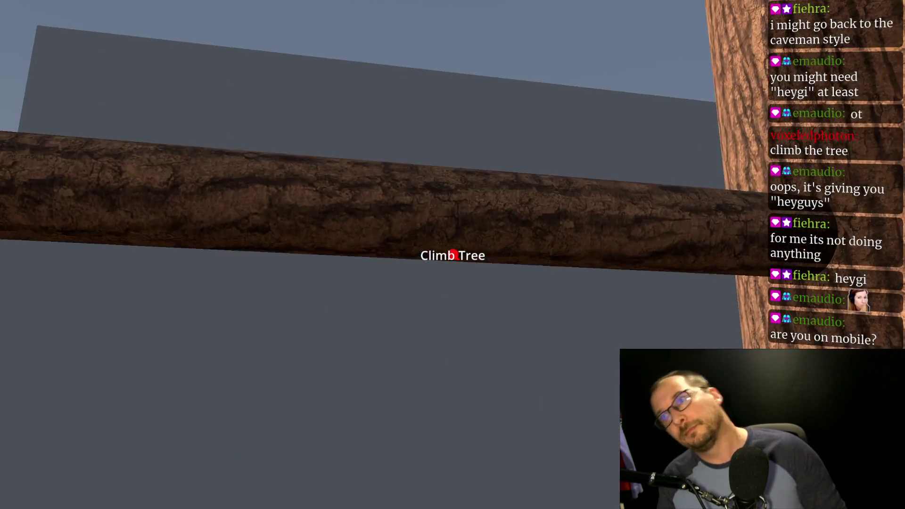
{"action": "left_click", "coordinate": [438, 254]}
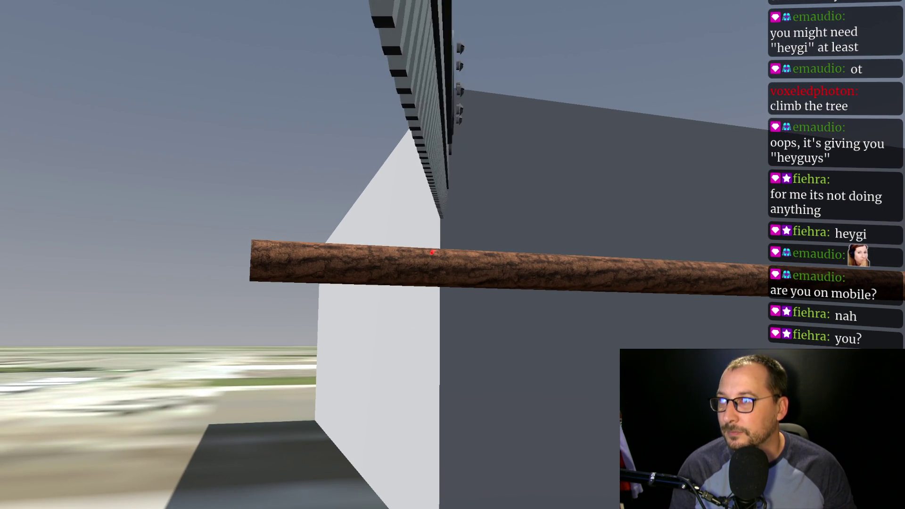
Saw through the aimed branch with the chainsaw and drop down to watch it fall.
{"action": "key", "text": "w"}
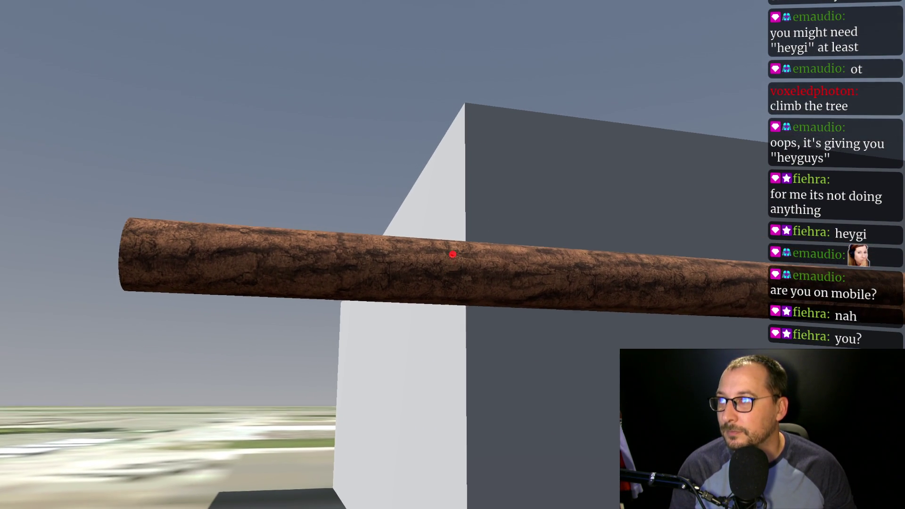
{"action": "key", "text": "1"}
{"action": "left_click", "coordinate": [452, 255]}
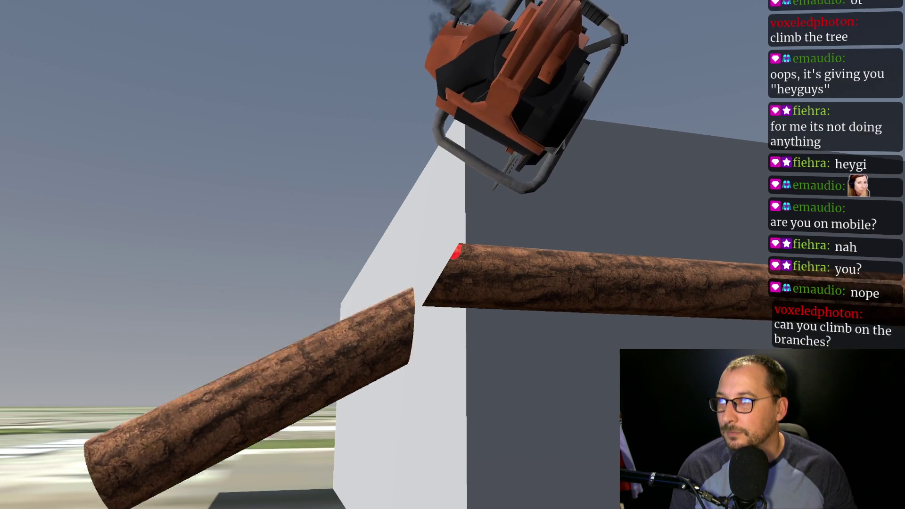
{"action": "left_click", "coordinate": [452, 255]}
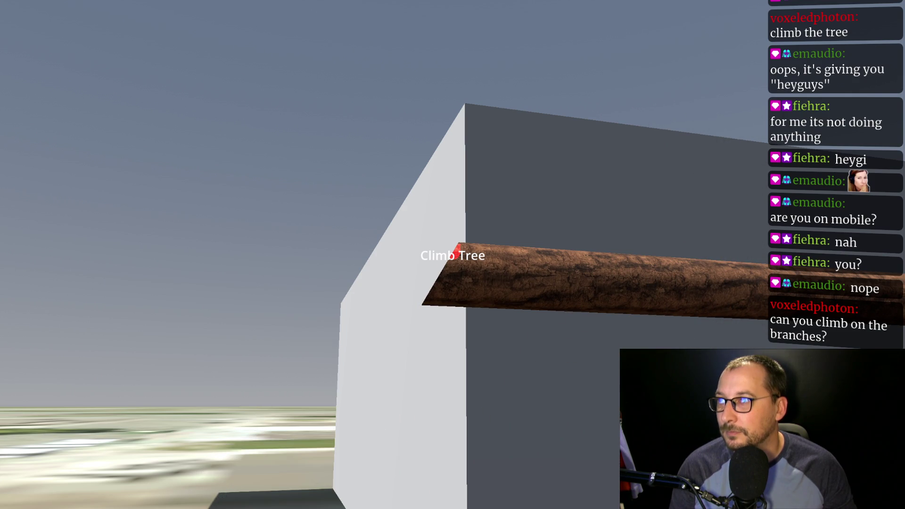
{"action": "key", "text": "e"}
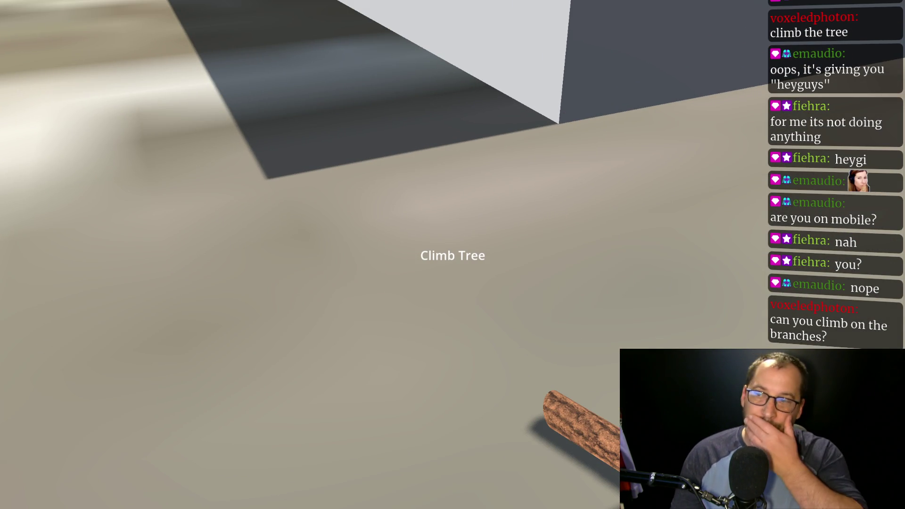
{"action": "key", "text": "alt+Tab"}
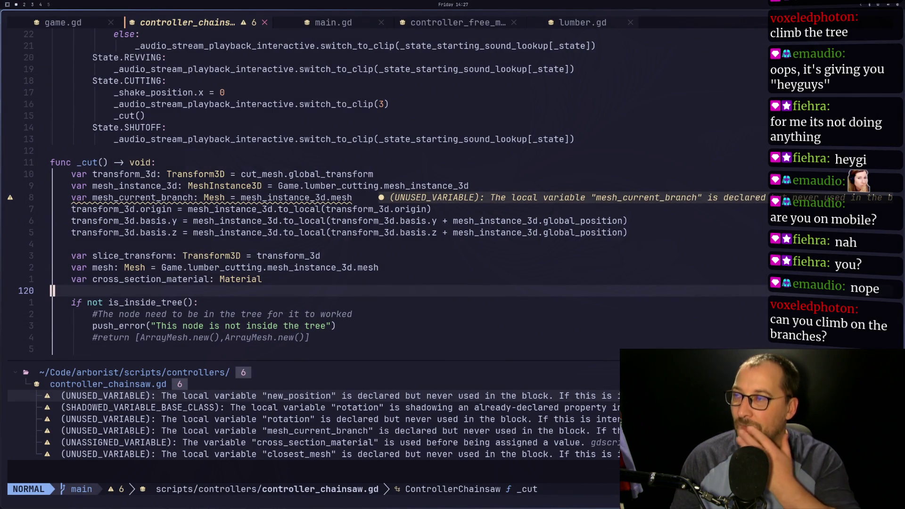
Scroll controller_chainsaw.gd's _cut function to its debug print, then switch to the game.gd buffer.
{"action": "scroll", "coordinate": [420, 213], "scroll_direction": "down", "scroll_amount": 1}
{"action": "scroll", "coordinate": [421, 216], "scroll_direction": "down", "scroll_amount": 7}
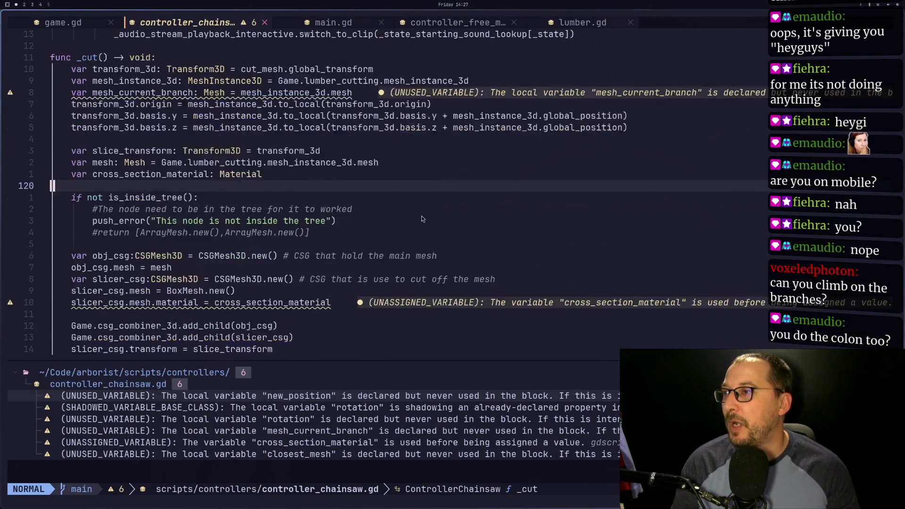
{"action": "scroll", "coordinate": [421, 216], "scroll_direction": "down", "scroll_amount": 8}
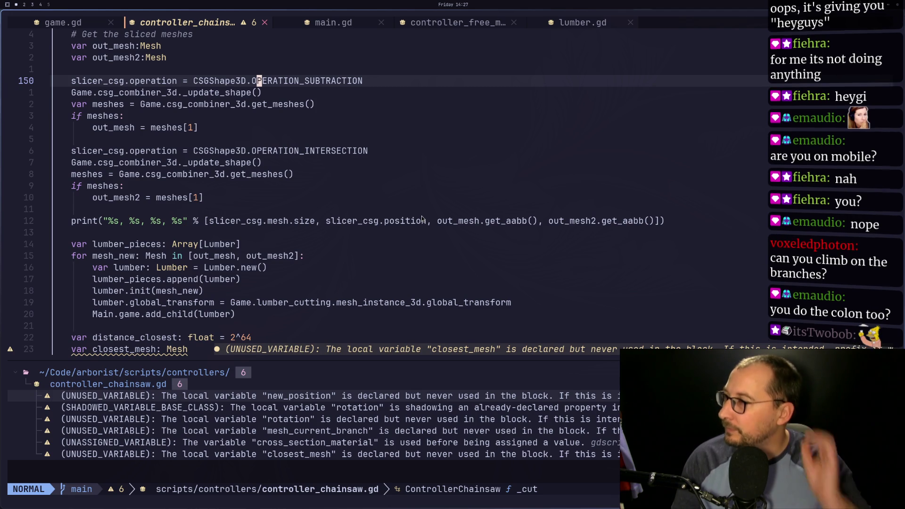
{"action": "key", "text": "alt+Tab"}
{"action": "key", "text": "alt+Tab"}
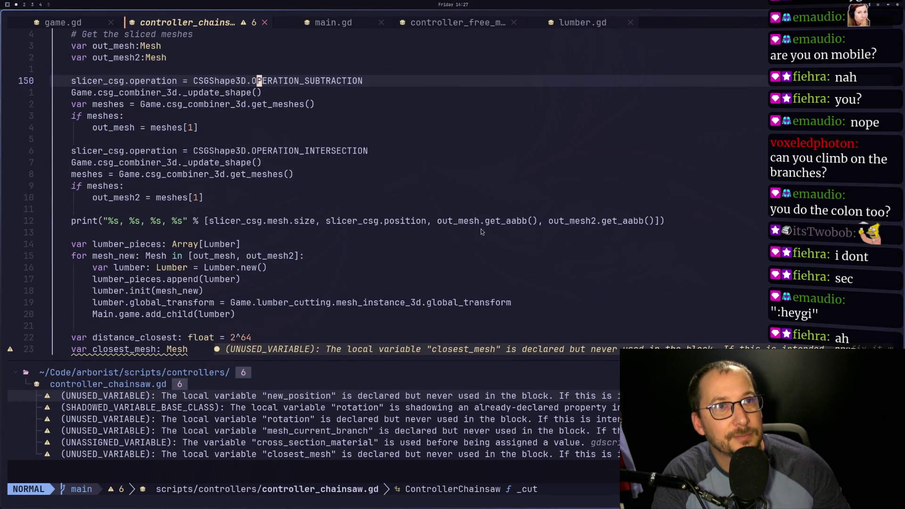
{"action": "left_click", "coordinate": [61, 23]}
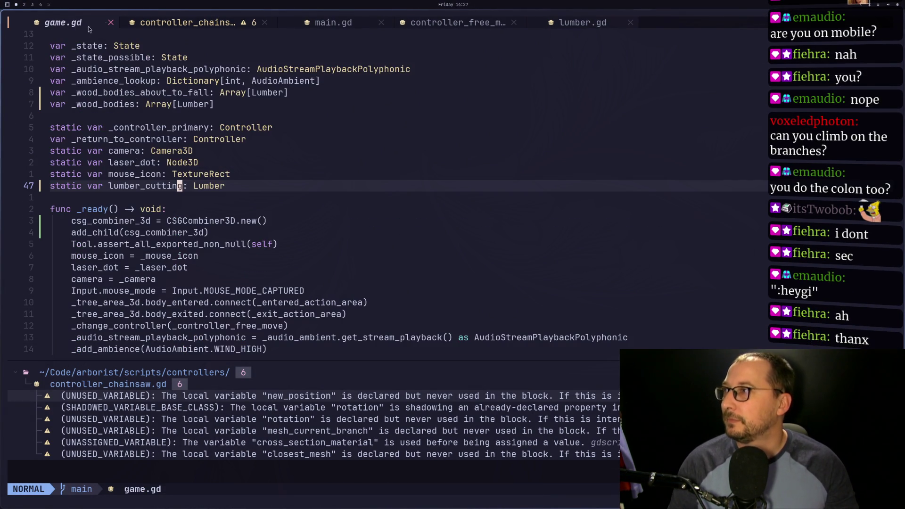
In controller_free_move.gd, locate the Game.lumber_cutting line under the is_colliding check in _physics_process.
{"action": "left_click", "coordinate": [466, 22]}
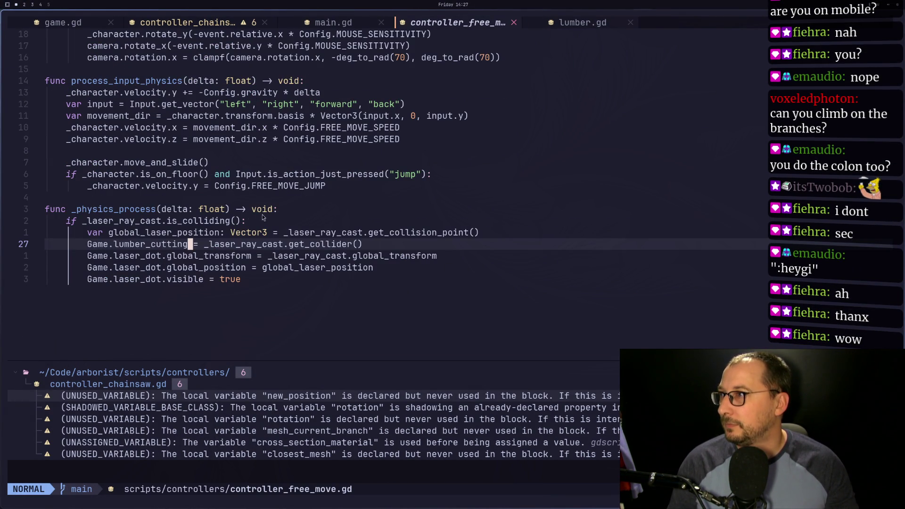
{"action": "left_click", "coordinate": [301, 213]}
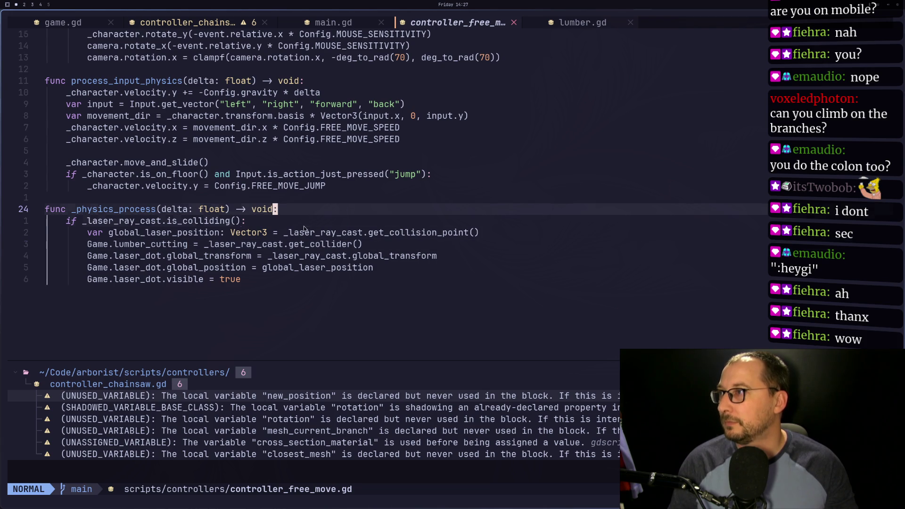
{"action": "key", "text": "j"}
{"action": "key", "text": "A"}
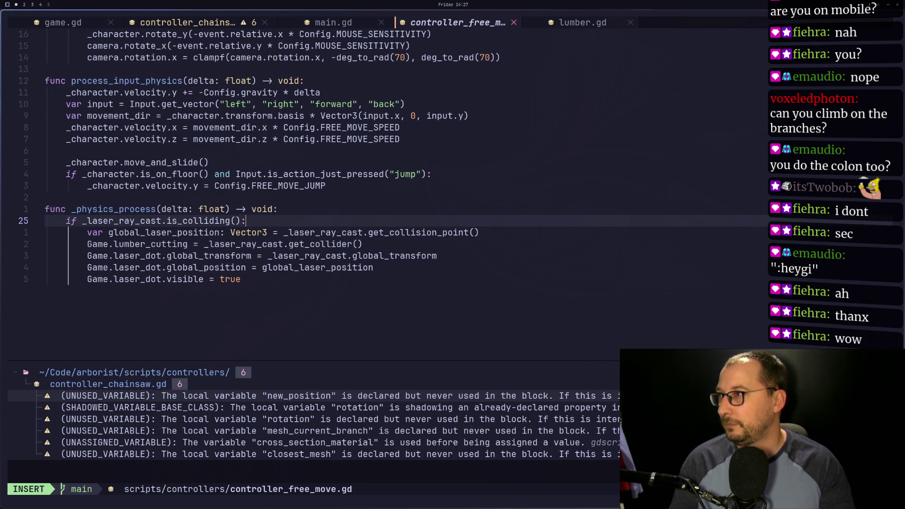
{"action": "key", "text": "Escape"}
{"action": "key", "text": "j"}
{"action": "key", "text": "j"}
{"action": "key", "text": "j"}
{"action": "key", "text": "k"}
{"action": "key", "text": "k"}
{"action": "key", "text": "k"}
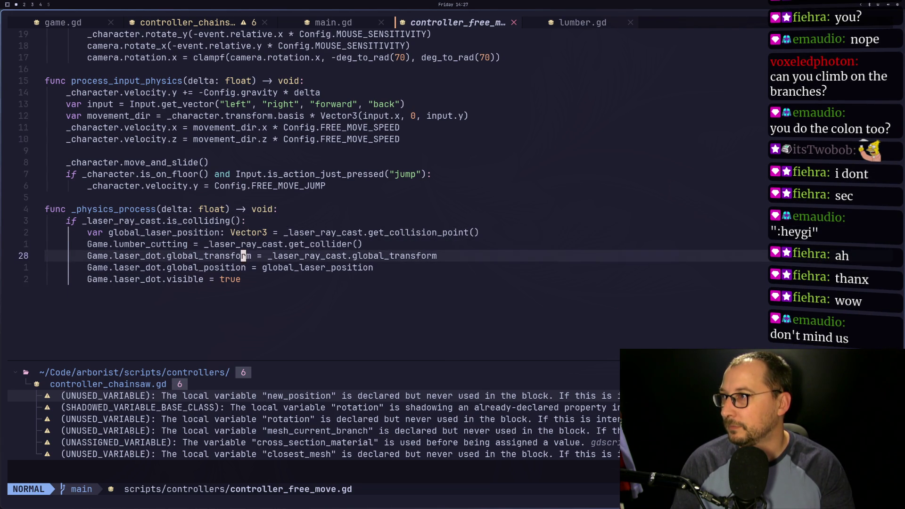
{"action": "key", "text": "j"}
{"action": "key", "text": "j"}
{"action": "key", "text": "j"}
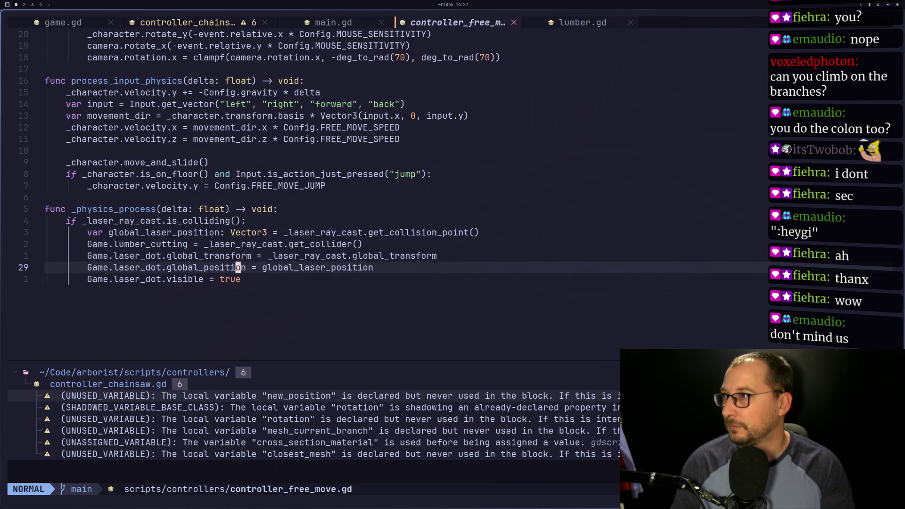
{"action": "key", "text": "h"}
{"action": "key", "text": "h"}
{"action": "key", "text": "h"}
{"action": "key", "text": "k"}
{"action": "key", "text": "k"}
{"action": "key", "text": "v"}
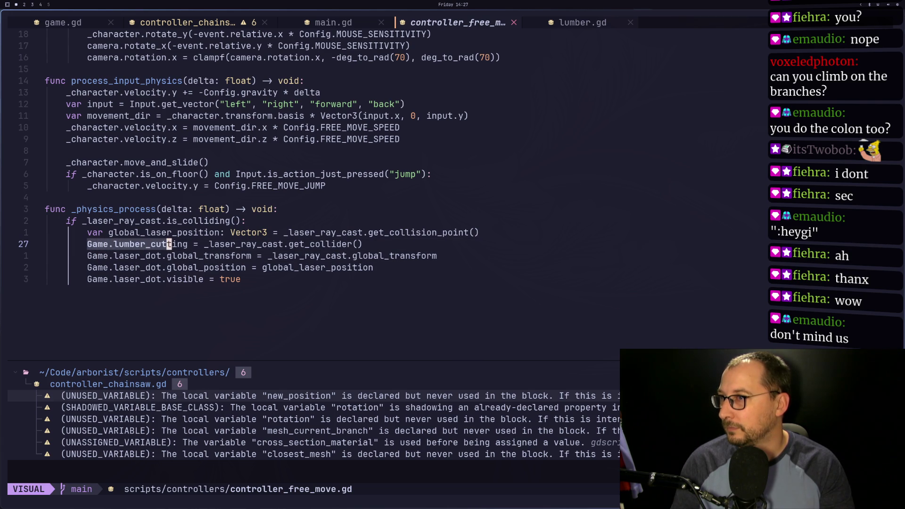
{"action": "key", "text": "e"}
{"action": "key", "text": "Escape"}
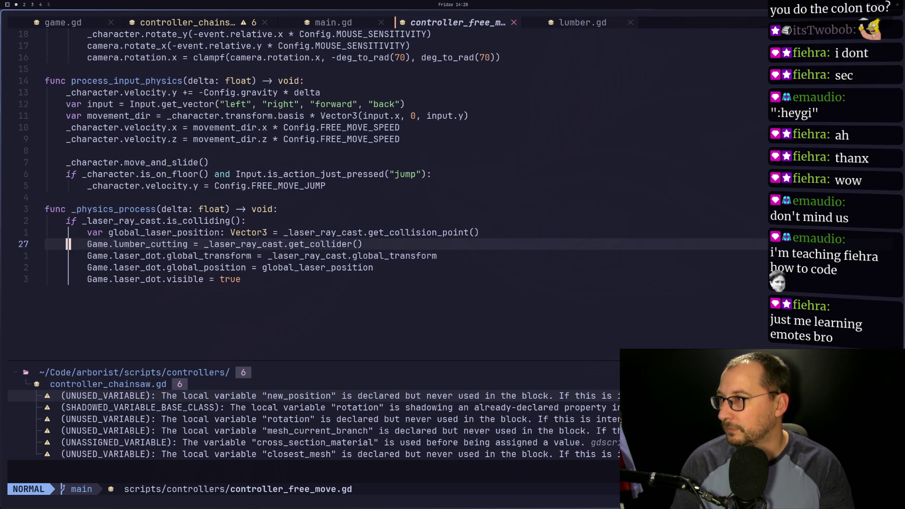
Yank the full Game.lumber_cutting assignment text.
{"action": "key", "text": "w"}
{"action": "key", "text": "v"}
{"action": "key", "text": "l"}
{"action": "key", "text": "l"}
{"action": "key", "text": "l"}
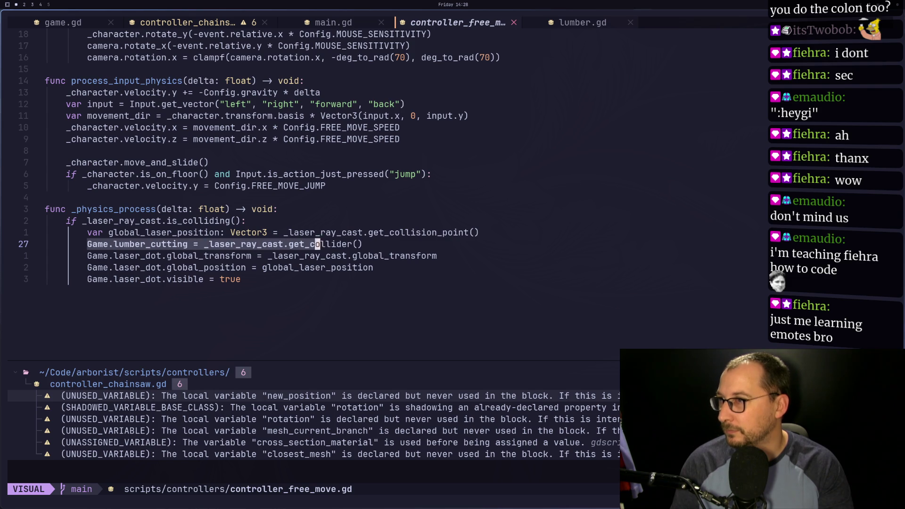
{"action": "key", "text": "y"}
{"action": "key", "text": "k"}
{"action": "key", "text": "k"}
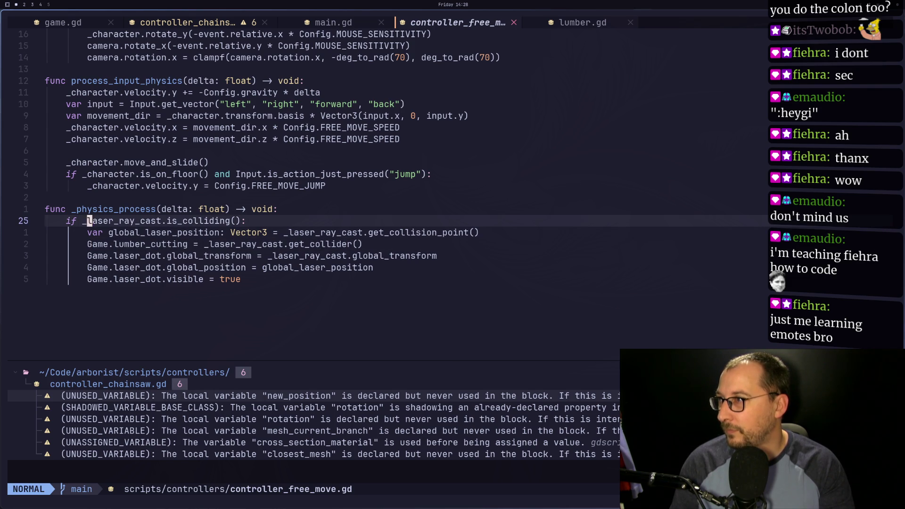
Add an 'and' clause requiring the collider != Game.lumber_cutting to the if condition, and save.
{"action": "type", "text": "wi and"}
{"action": "key", "text": "Escape"}
{"action": "key", "text": "o"}
{"action": "key", "text": "Escape"}
{"action": "key", "text": "u"}
{"action": "key", "text": "P"}
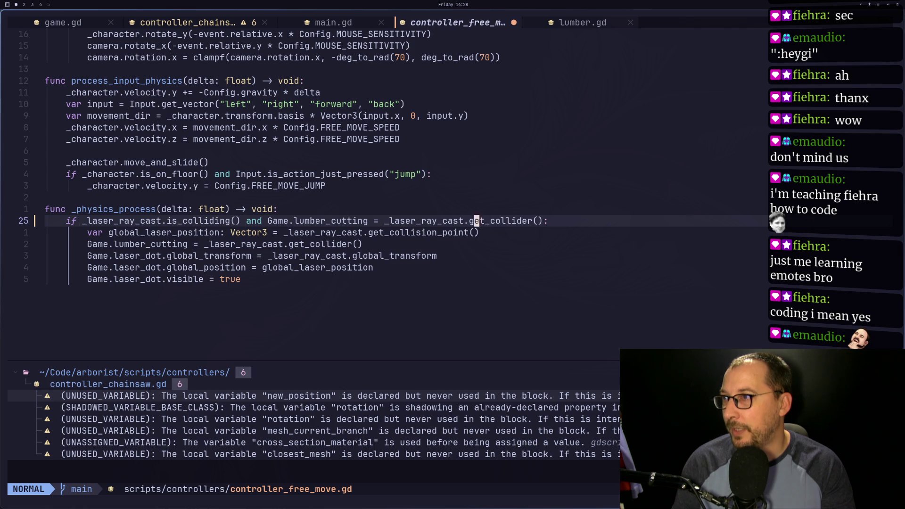
{"action": "type", "text": "ing !"}
{"action": "key", "text": "Escape"}
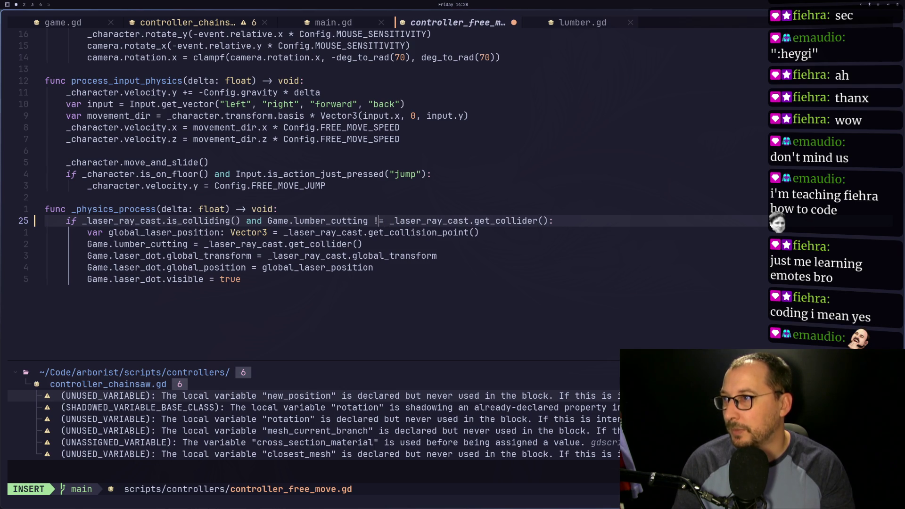
{"action": "type", "text": ":w"}
{"action": "key", "text": "Return"}
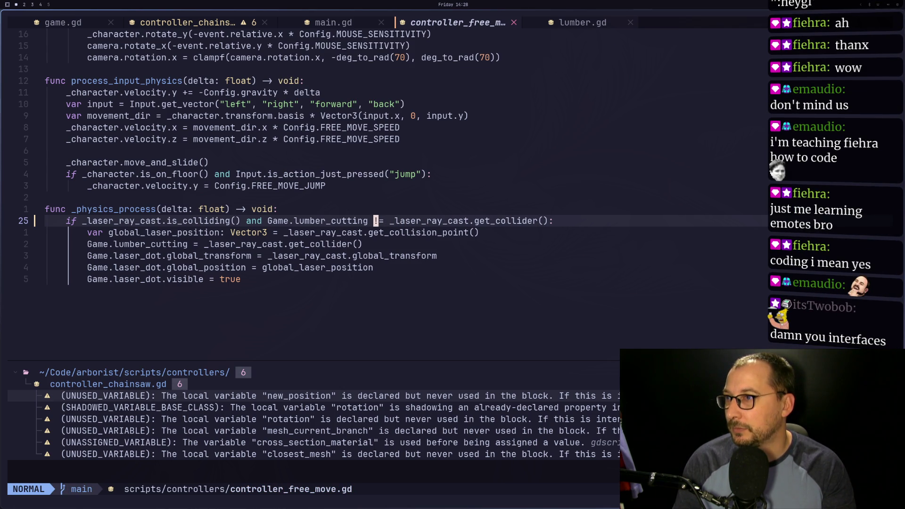
Move the Game.lumber_cutting assignment above the laser position line, save, and run the game.
{"action": "key", "text": "j"}
{"action": "key", "text": "j"}
{"action": "key", "text": "d"}
{"action": "key", "text": "d"}
{"action": "key", "text": "k"}
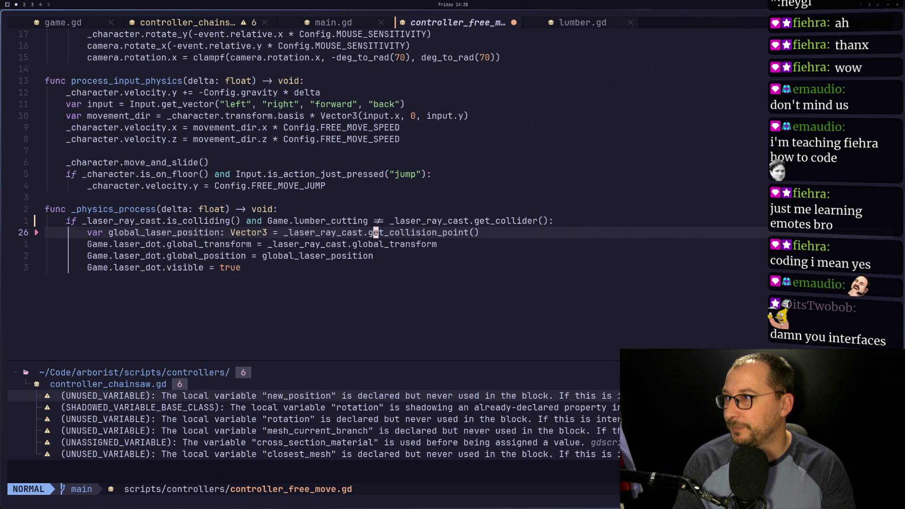
{"action": "key", "text": "shift+p"}
{"action": "type", "text": ":w"}
{"action": "key", "text": "Return"}
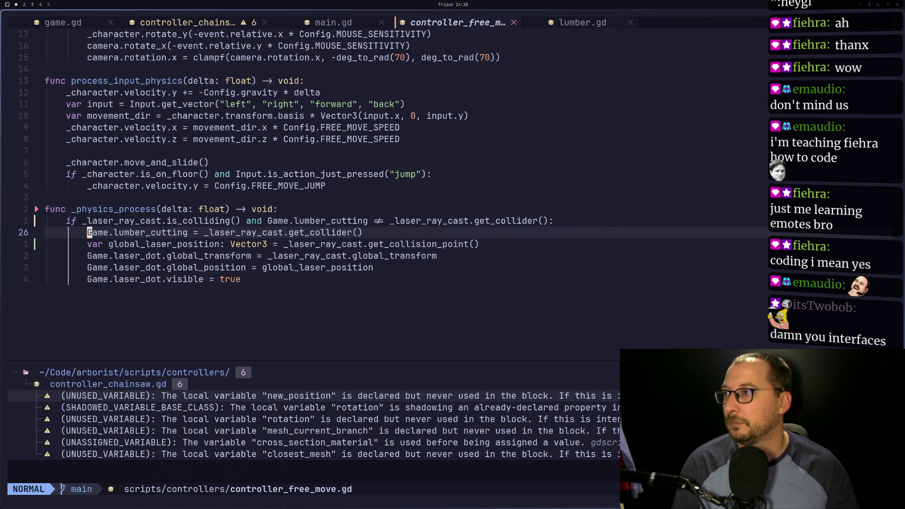
{"action": "key", "text": "F5"}
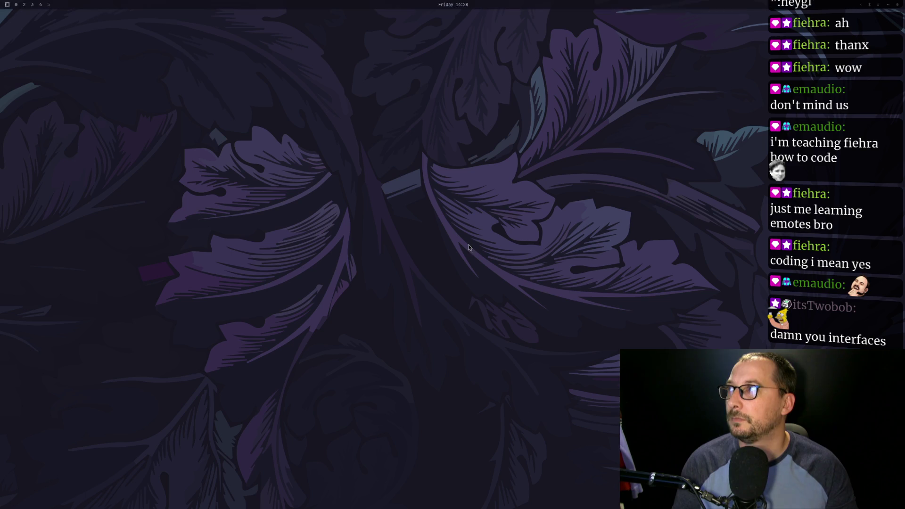
Look along the branch in the test run, then stop and rerun the game.
{"action": "key", "text": "super+space"}
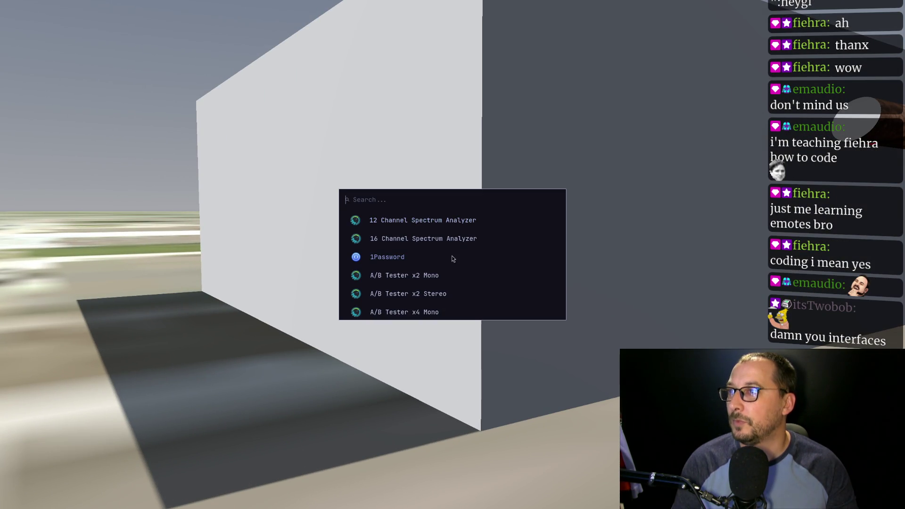
{"action": "key", "text": "Escape"}
{"action": "key", "text": "e"}
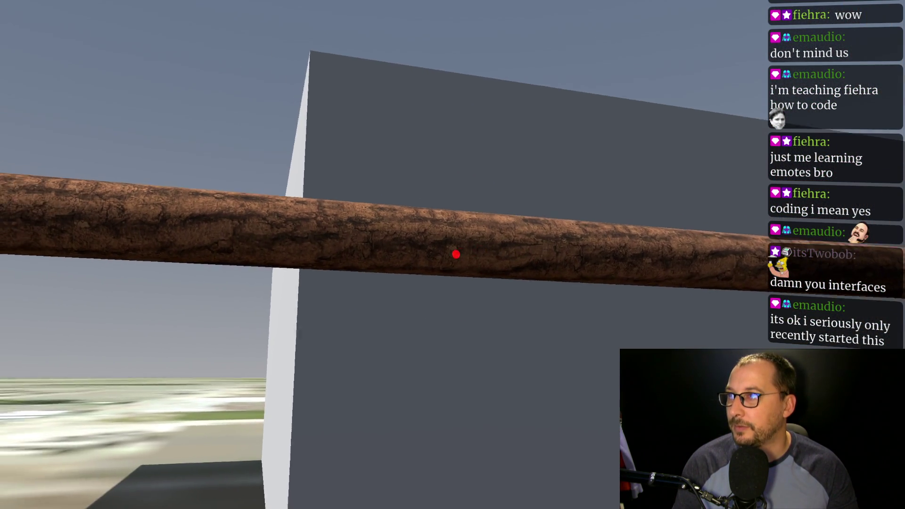
{"action": "key", "text": "Escape"}
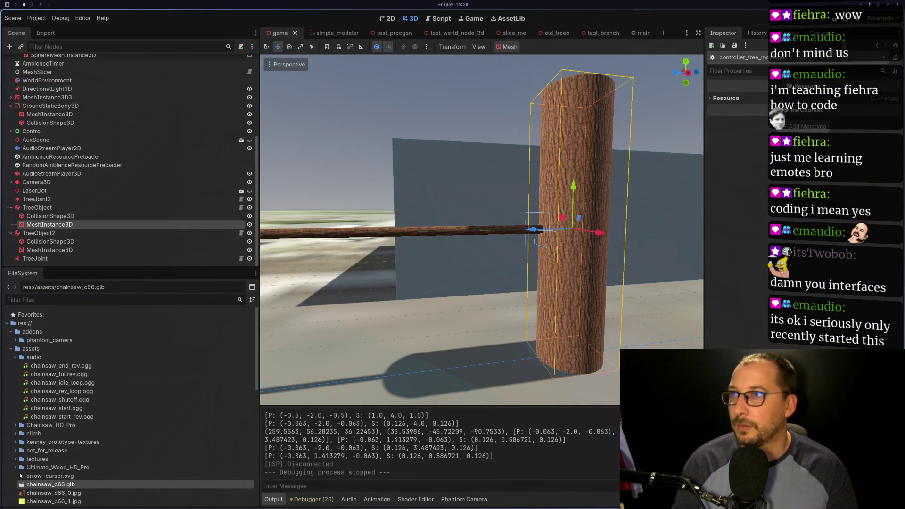
{"action": "key", "text": "F5"}
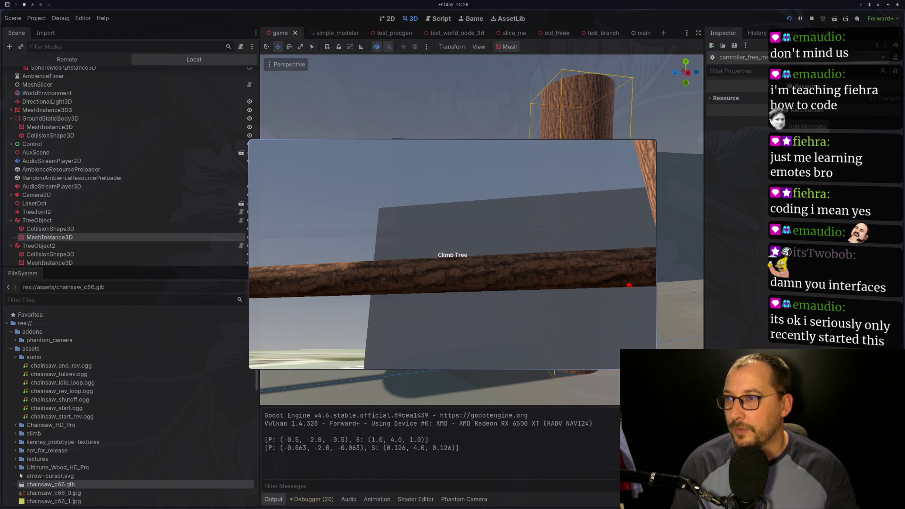
Toggle between the desktop and Godot workspaces, stop the game with F8, and show the desktop.
{"action": "key", "text": "super+1"}
{"action": "key", "text": "super+2"}
{"action": "key", "text": "super+1"}
{"action": "key", "text": "super+2"}
{"action": "key", "text": "F8"}
{"action": "key", "text": "super+1"}
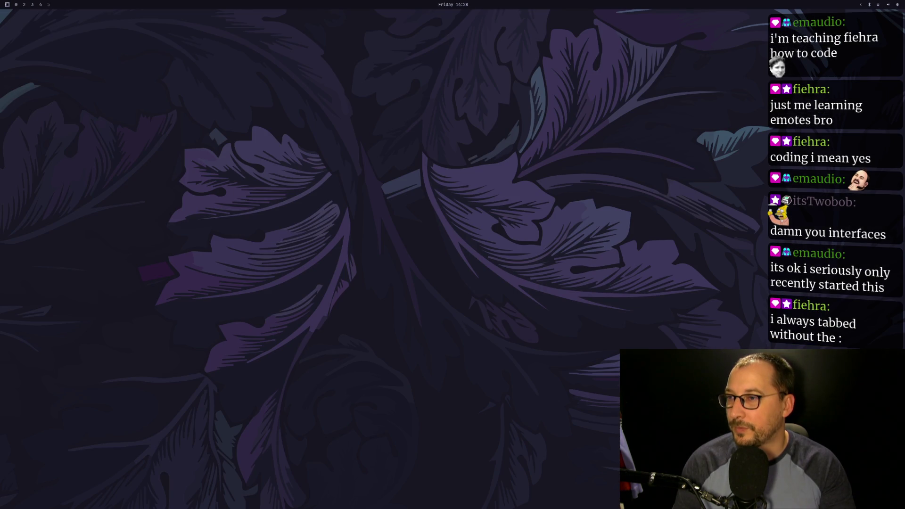
Delete /tmp/godot.pipe in a terminal, relaunch ~/gdvim with a larger font, and restore the session.
{"action": "key", "text": "super+Return"}
{"action": "type", "text": "rm /tmp/godot.pipe"}
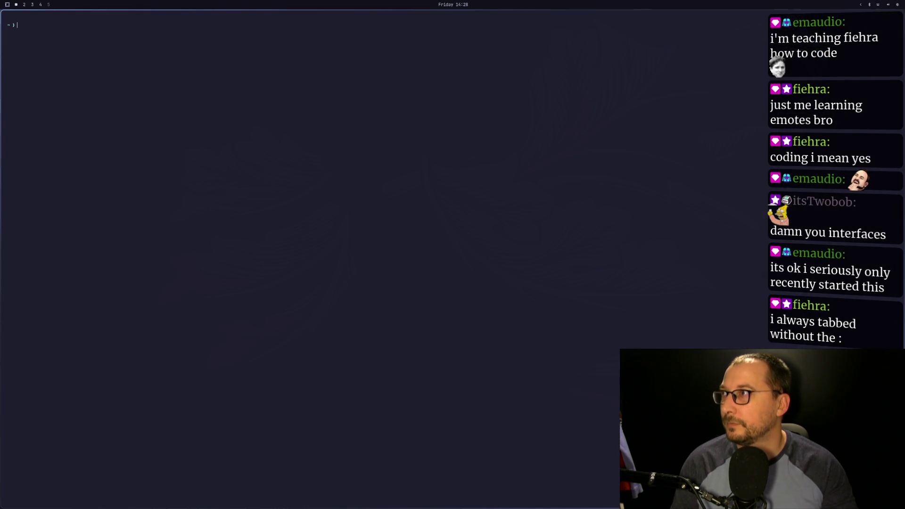
{"action": "type", "text": "~/gdvim"}
{"action": "key", "text": "Return"}
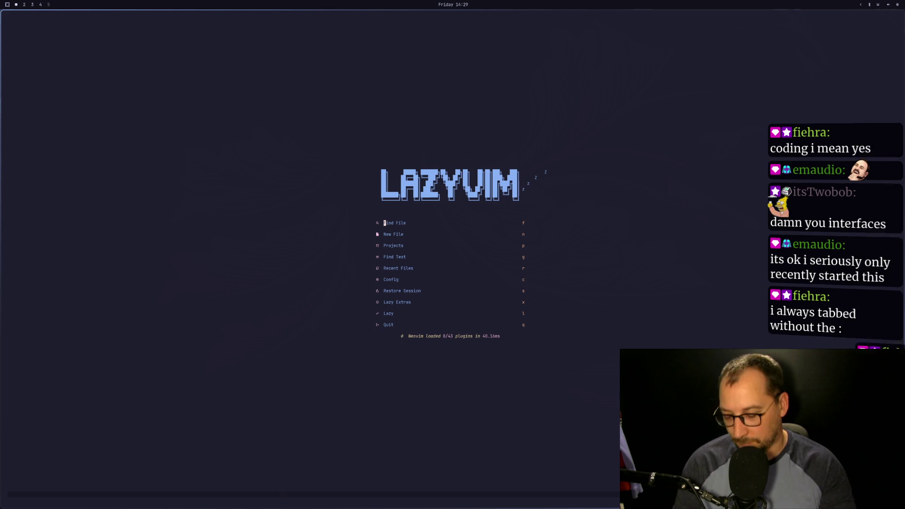
{"action": "key", "text": "q"}
{"action": "key", "text": "Up"}
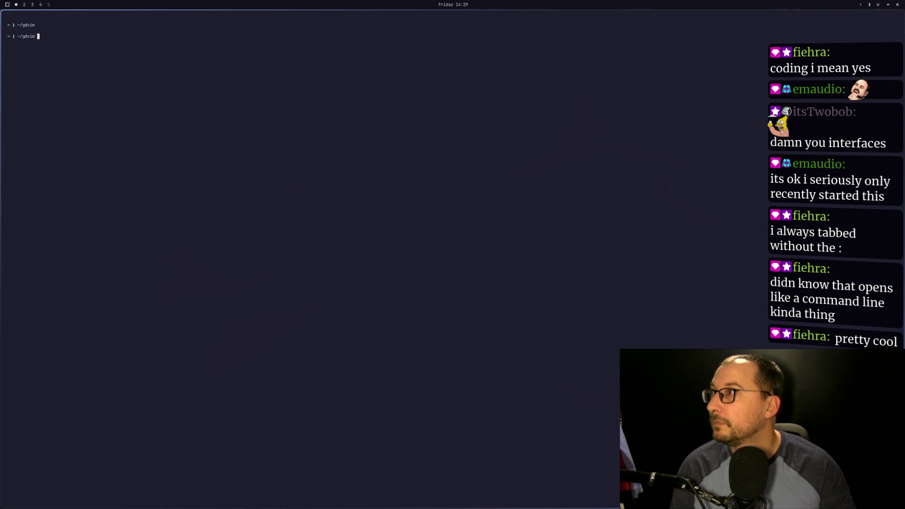
{"action": "key", "text": "Return"}
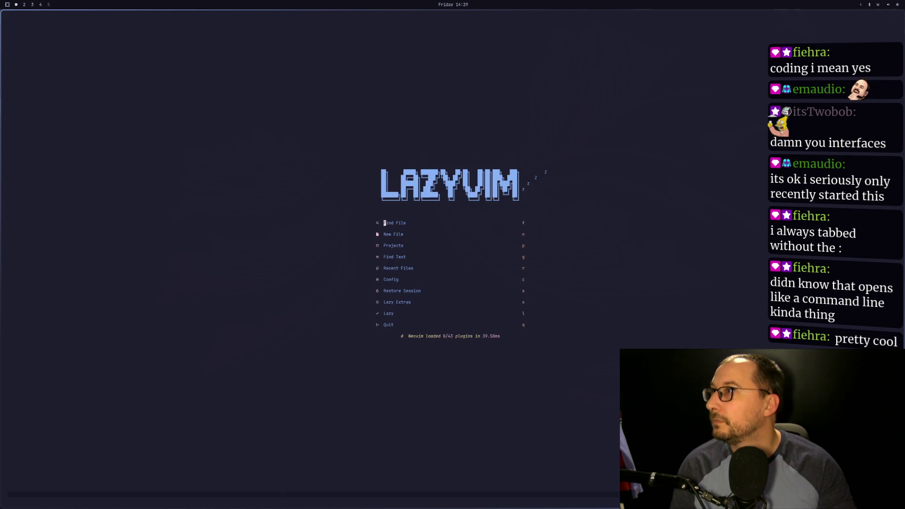
{"action": "key", "text": "ctrl+equal"}
{"action": "key", "text": "ctrl+equal"}
{"action": "key", "text": "ctrl+equal"}
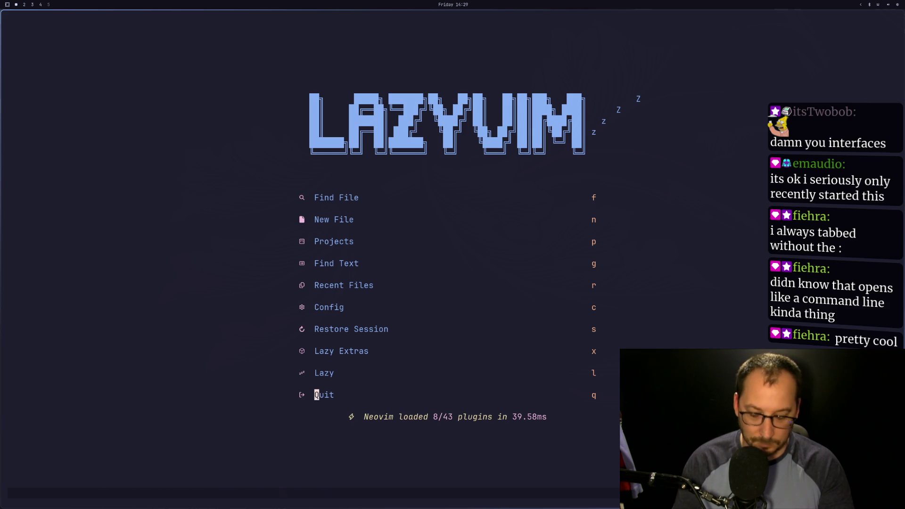
{"action": "key", "text": "s"}
{"action": "key", "text": "Return"}
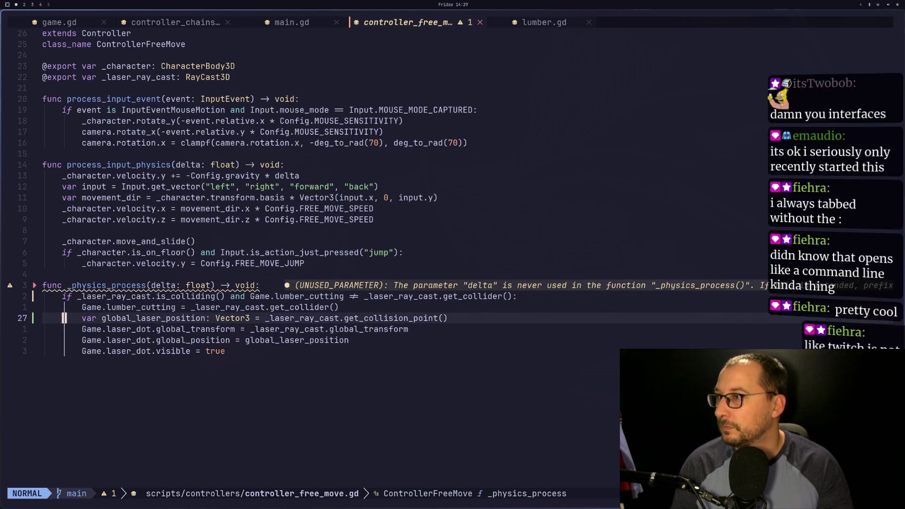
Cut the lumber_cutting comparison out of the is_colliding condition and paste it onto a new if line.
{"action": "left_click", "coordinate": [235, 296]}
{"action": "key", "text": "v"}
{"action": "key", "text": "l"}
{"action": "key", "text": "l"}
{"action": "key", "text": "l"}
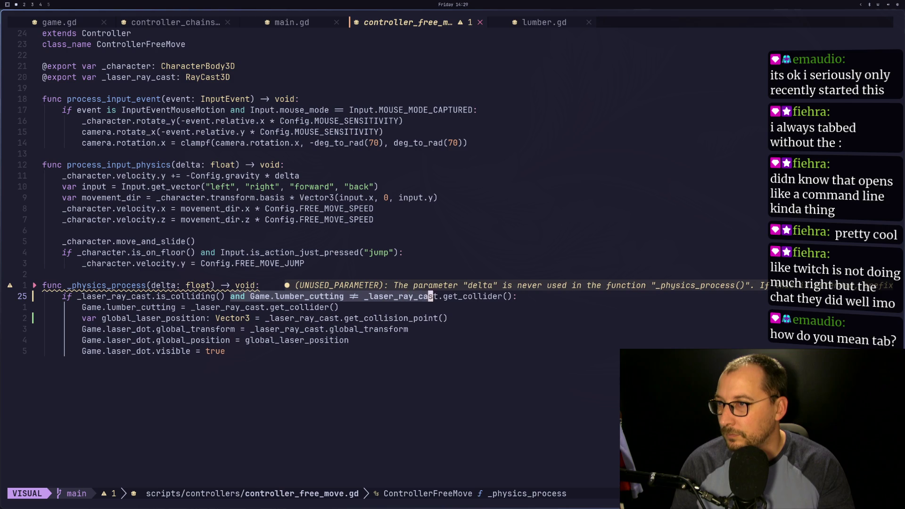
{"action": "key", "text": "l"}
{"action": "key", "text": "d"}
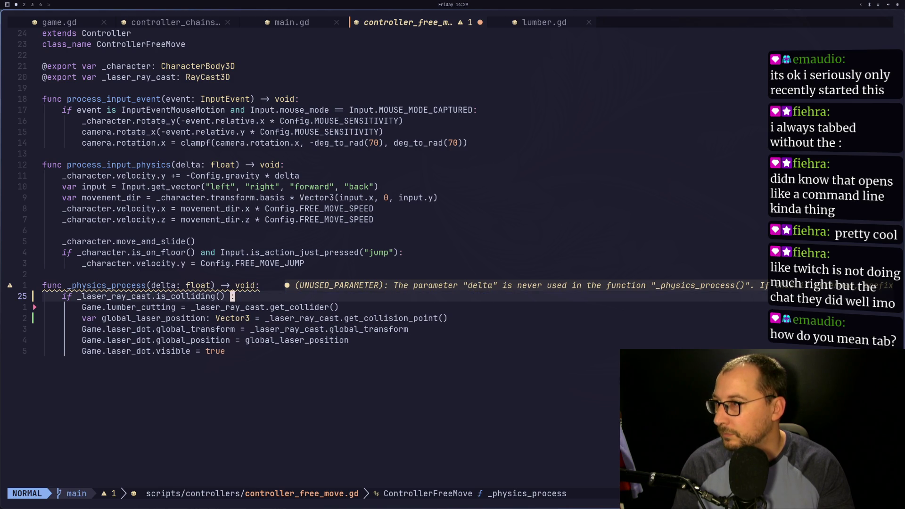
{"action": "key", "text": "Escape"}
{"action": "key", "text": "X"}
{"action": "key", "text": "j"}
{"action": "key", "text": "j"}
{"action": "key", "text": "j"}
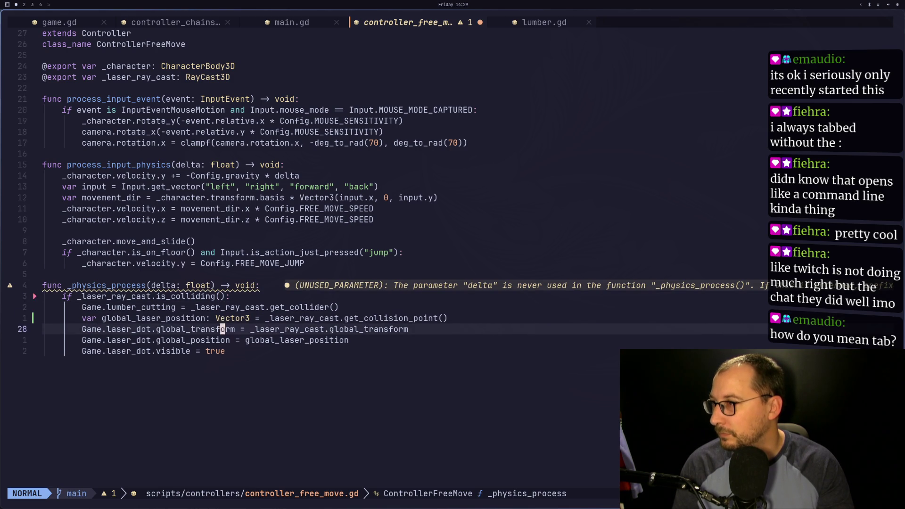
{"action": "key", "text": "o"}
{"action": "type", "text": "ifi"}
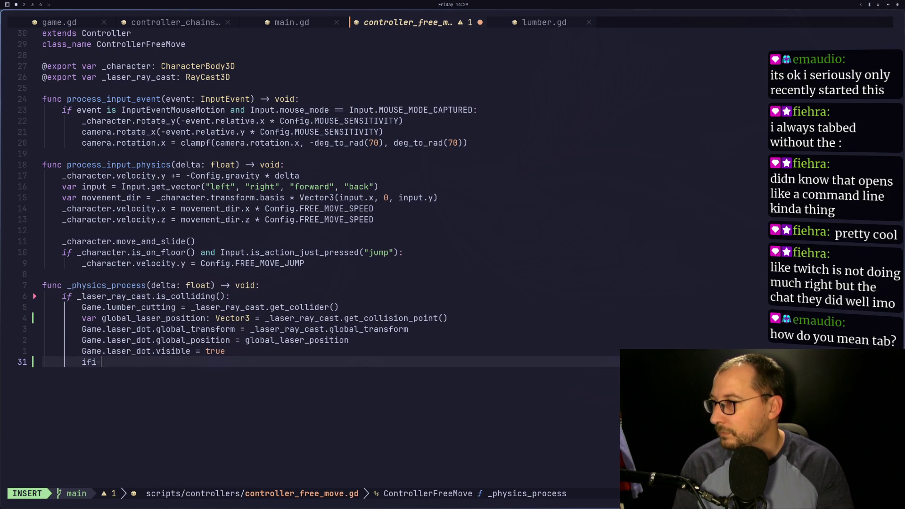
{"action": "key", "text": "BackSpace"}
{"action": "key", "text": "BackSpace"}
{"action": "key", "text": "Escape"}
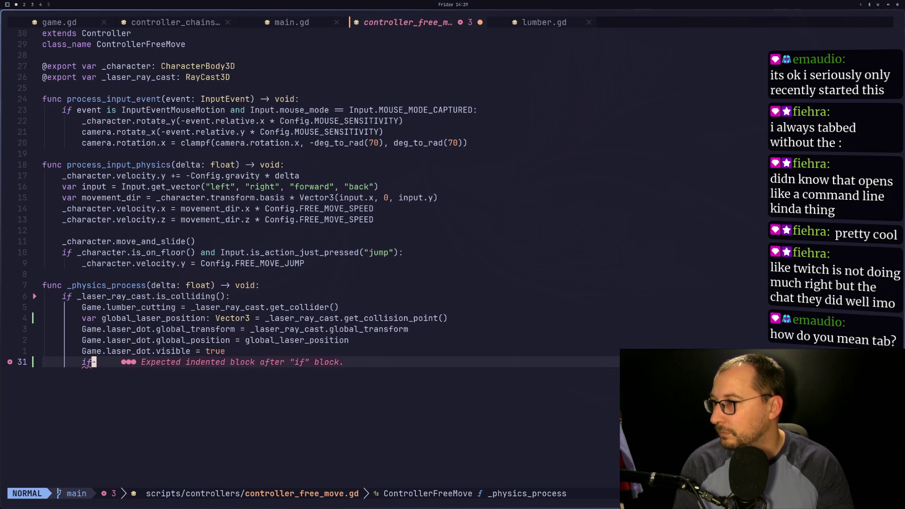
{"action": "key", "text": "p"}
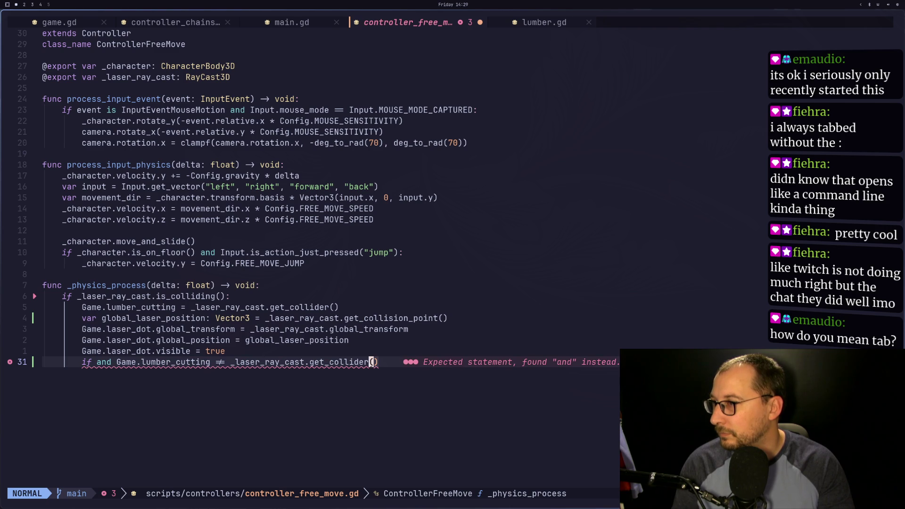
Remove the stray 'and' from the new condition and move the assignment lines beneath it.
{"action": "left_click", "coordinate": [187, 362]}
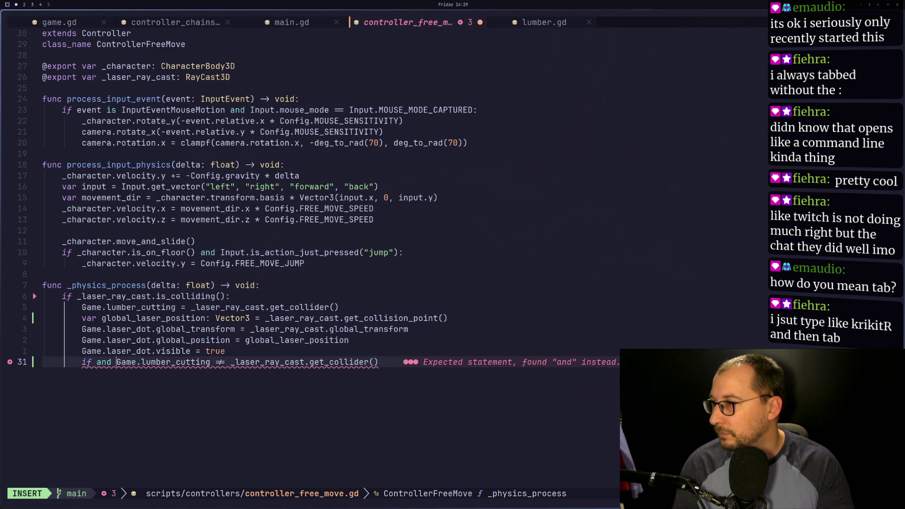
{"action": "key", "text": "BackSpace"}
{"action": "key", "text": "BackSpace"}
{"action": "key", "text": "BackSpace"}
{"action": "key", "text": "Escape"}
{"action": "key", "text": "k"}
{"action": "key", "text": "k"}
{"action": "key", "text": "k"}
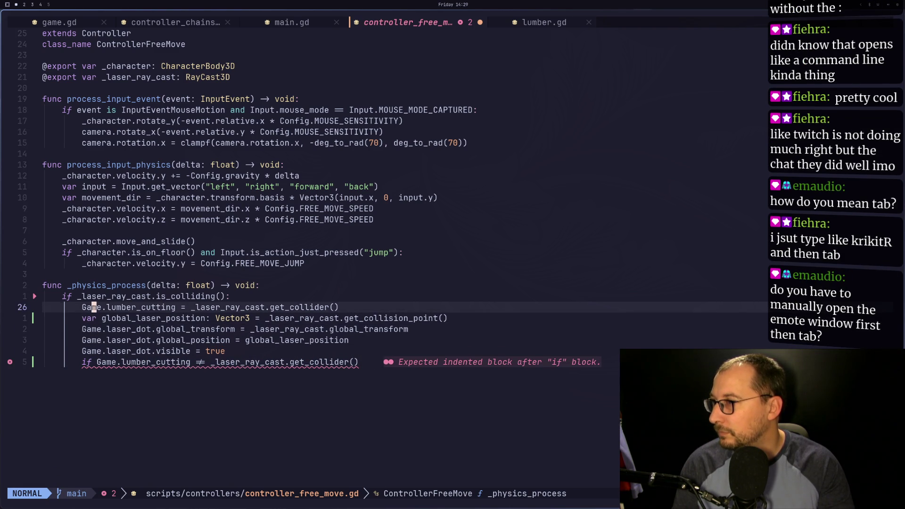
{"action": "key", "text": "d"}
{"action": "key", "text": "j"}
{"action": "key", "text": "j"}
{"action": "key", "text": "j"}
{"action": "key", "text": "j"}
{"action": "key", "text": "p"}
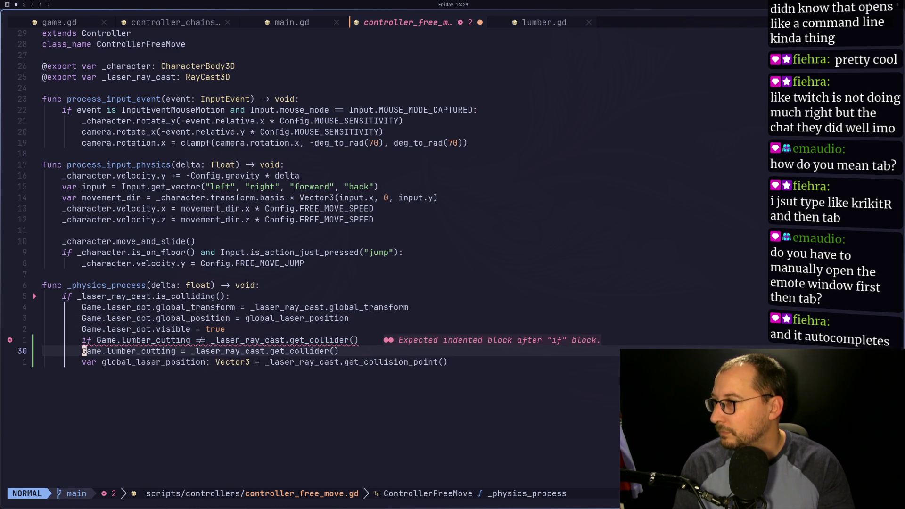
{"action": "key", "text": "u"}
{"action": "key", "text": "u"}
{"action": "key", "text": "ctrl+r"}
{"action": "key", "text": "ctrl+r"}
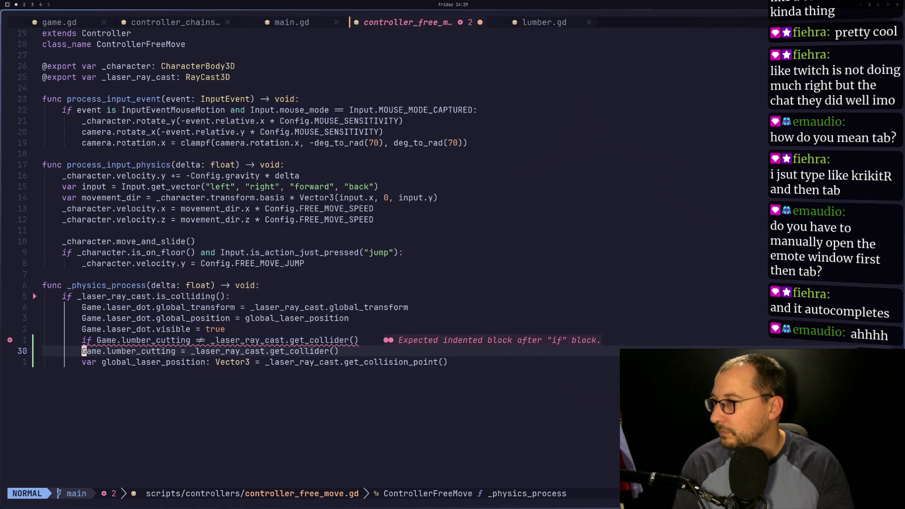
Indent the Game.lumber_cutting assignment under the new if and end the condition with a colon.
{"action": "key", "text": "d"}
{"action": "key", "text": "j"}
{"action": "key", "text": "k"}
{"action": "key", "text": "k"}
{"action": "key", "text": "k"}
{"action": "key", "text": "p"}
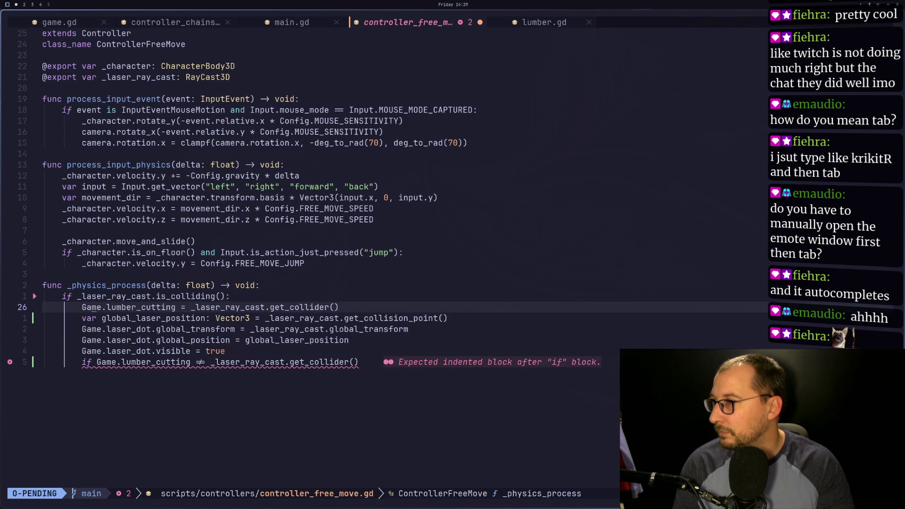
{"action": "key", "text": "d"}
{"action": "key", "text": "d"}
{"action": "key", "text": "j"}
{"action": "key", "text": "j"}
{"action": "key", "text": "j"}
{"action": "key", "text": "p"}
{"action": "key", "text": "i"}
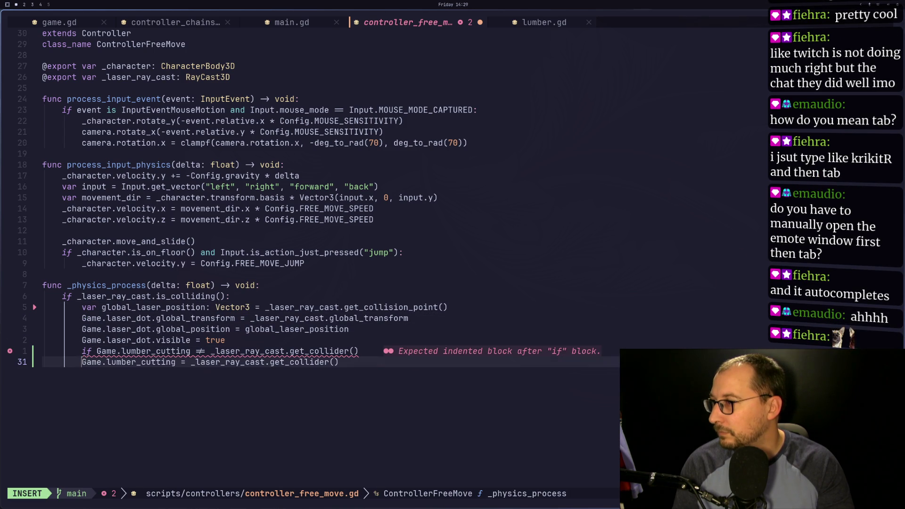
{"action": "key", "text": "Tab"}
{"action": "key", "text": "Escape"}
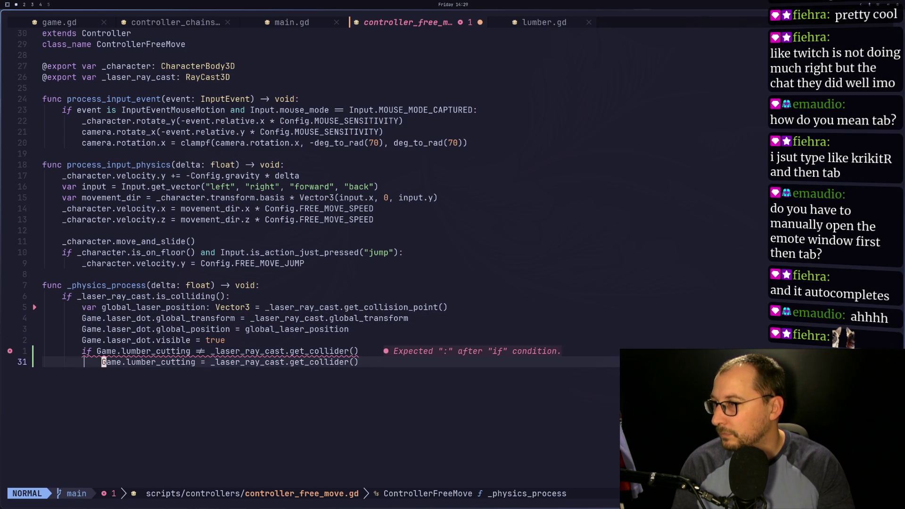
{"action": "type", "text": "kA:"}
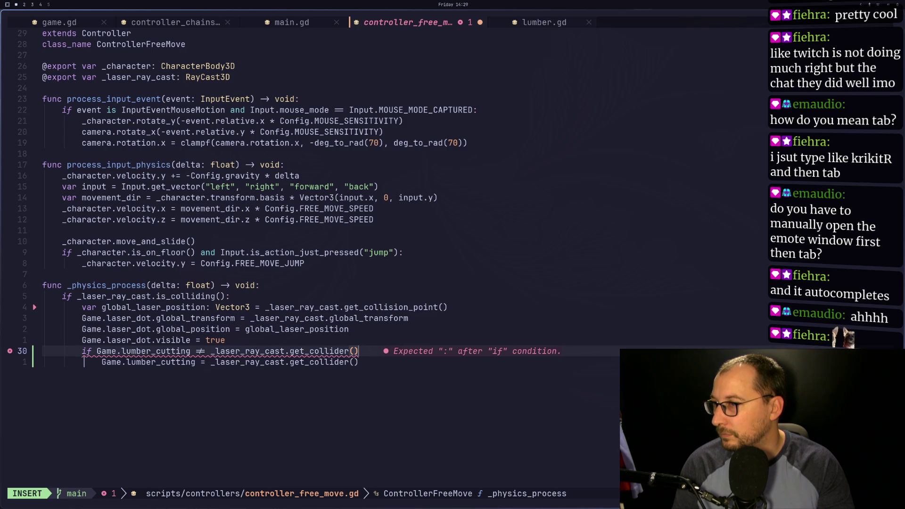
{"action": "key", "text": "Return"}
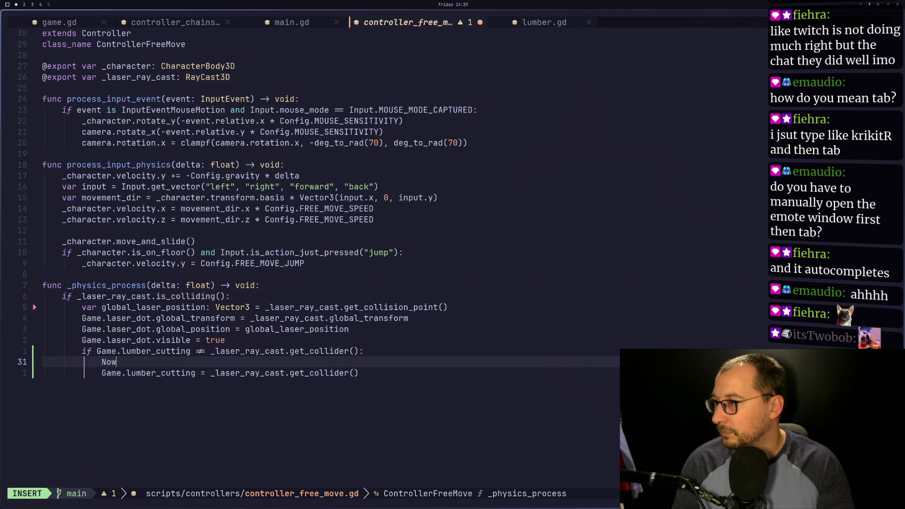
Write print_debug("now cutting %s" % Game.lumber_cutting.name) in the if block, then switch to Godot.
{"action": "type", "text": "nt)"}
{"action": "key", "text": "BackSpace"}
{"action": "key", "text": "BackSpace"}
{"action": "key", "text": "BackSpace"}
{"action": "type", "text": "eu"}
{"action": "type", "text": "but("}
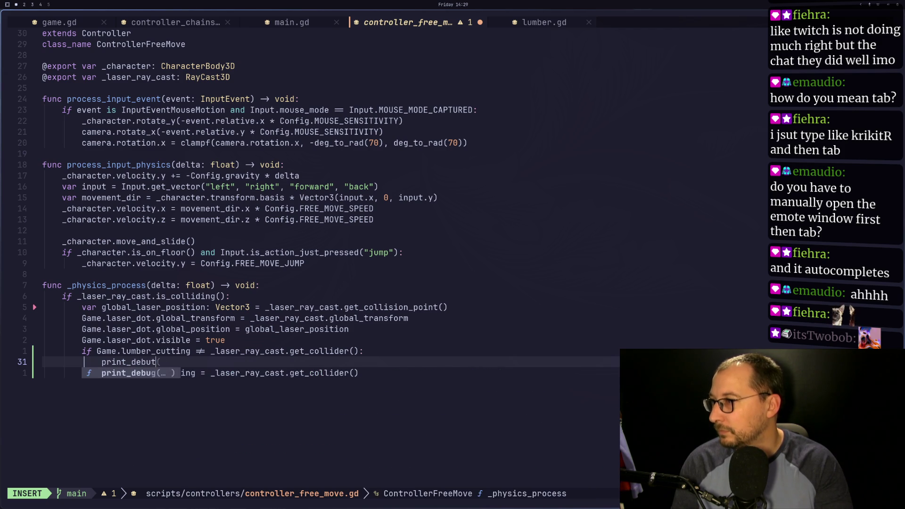
{"action": "key", "text": "BackSpace"}
{"action": "type", "text": "r"}
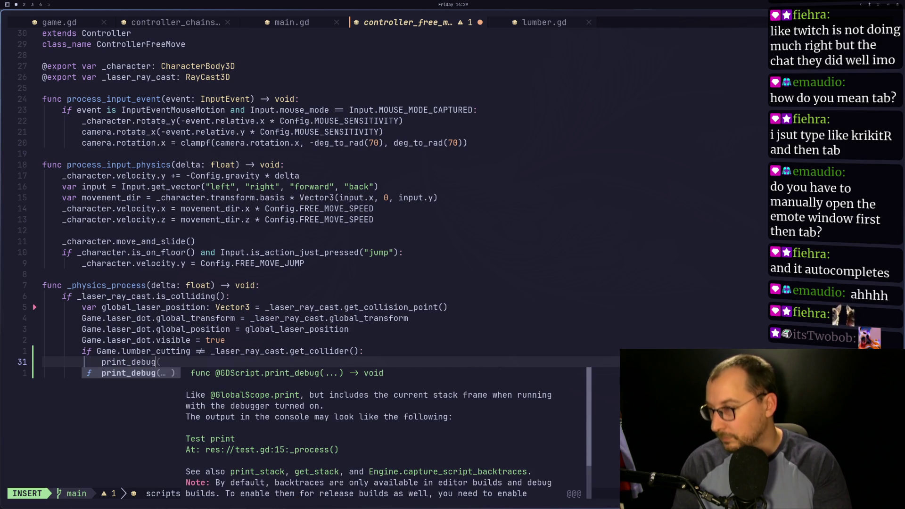
{"action": "type", "text": "(\""}
{"action": "type", "text": "cutting $"}
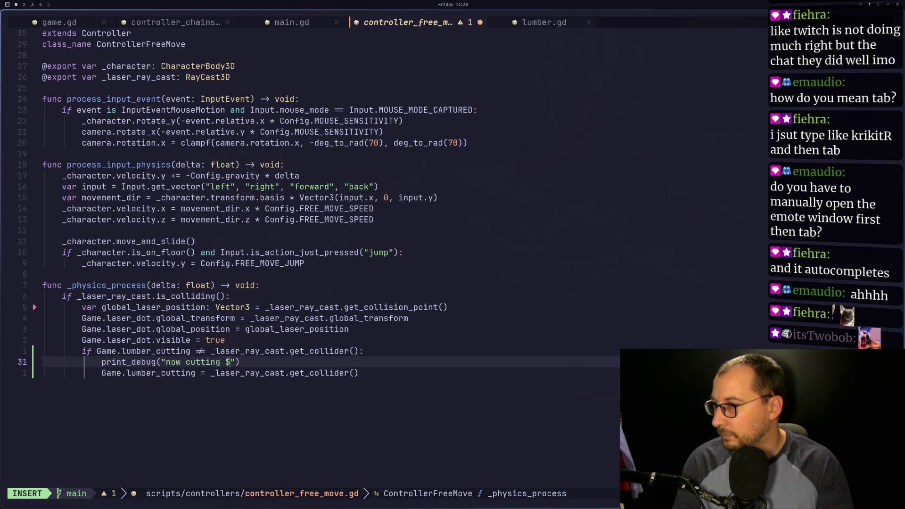
{"action": "type", "text": "s"}
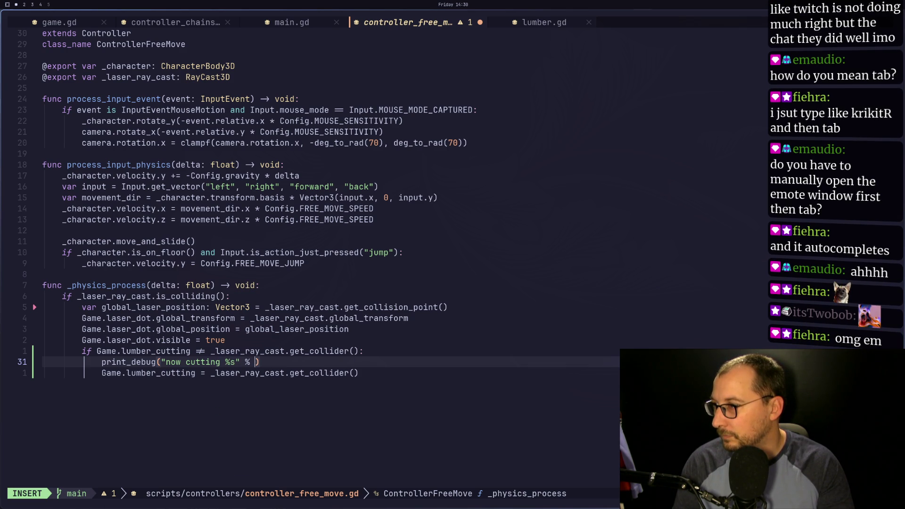
{"action": "type", "text": " ."}
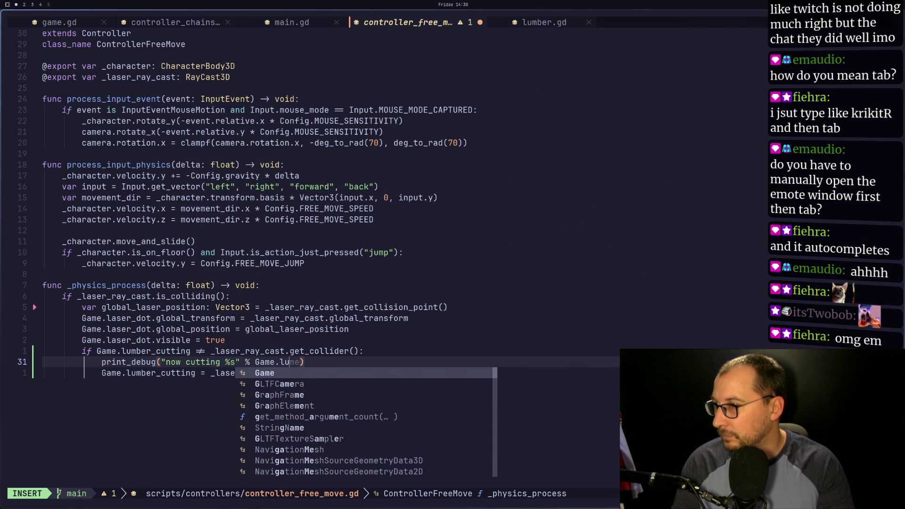
{"action": "type", "text": "umber"}
{"action": "key", "text": "Return"}
{"action": "key", "text": "Escape"}
{"action": "type", "text": ":"}
{"action": "key", "text": "Escape"}
{"action": "type", "text": "a.name"}
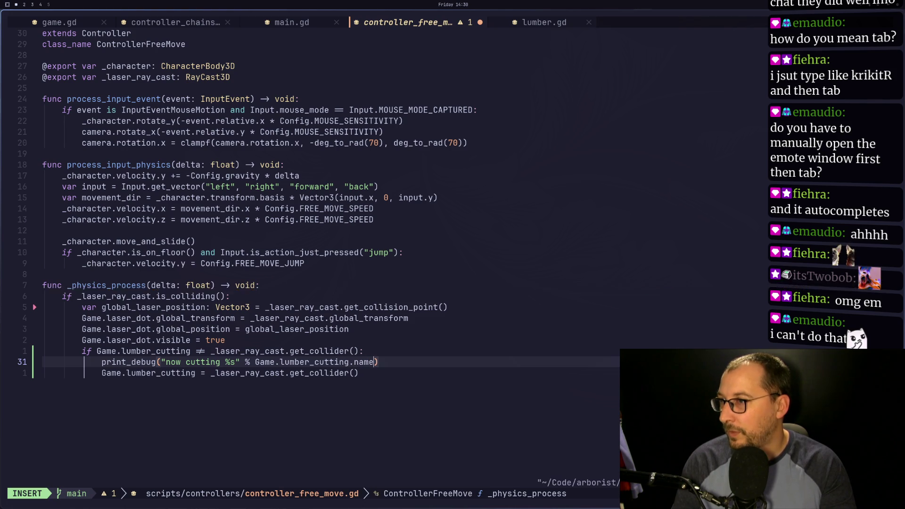
{"action": "key", "text": "Escape"}
{"action": "key", "text": "super+2"}
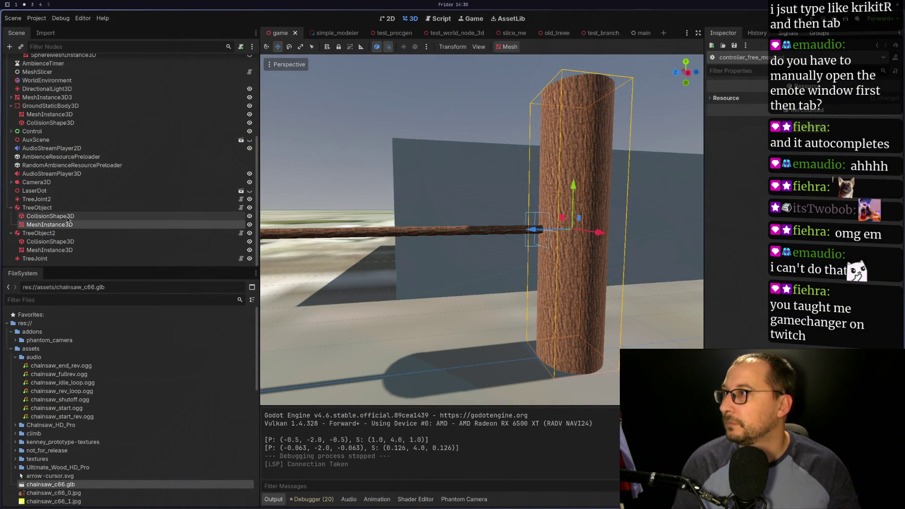
Rename TreeObject2 to TreeObjectBranch and TreeObject to TreeObjectTrunk, then inspect both TreeJoint nodes.
{"action": "double_click", "coordinate": [89, 232]}
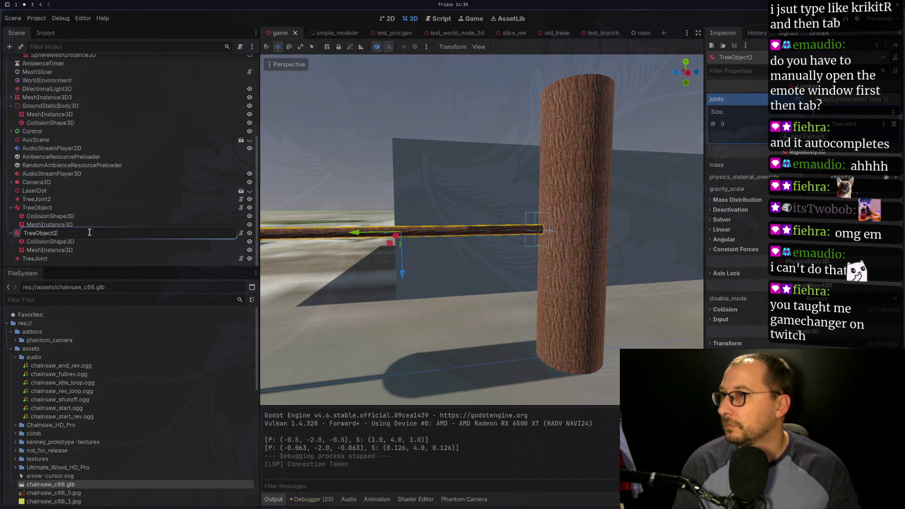
{"action": "key", "text": "BackSpace"}
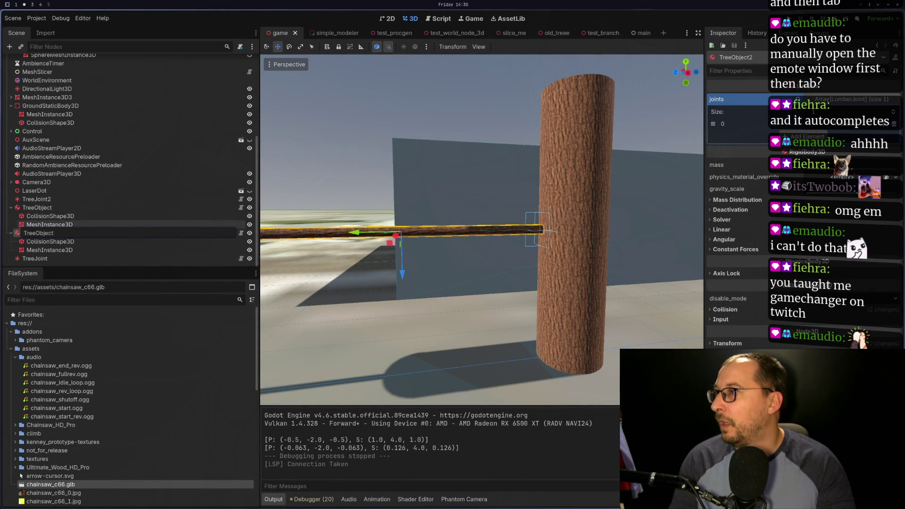
{"action": "type", "text": "Branch"}
{"action": "key", "text": "Return"}
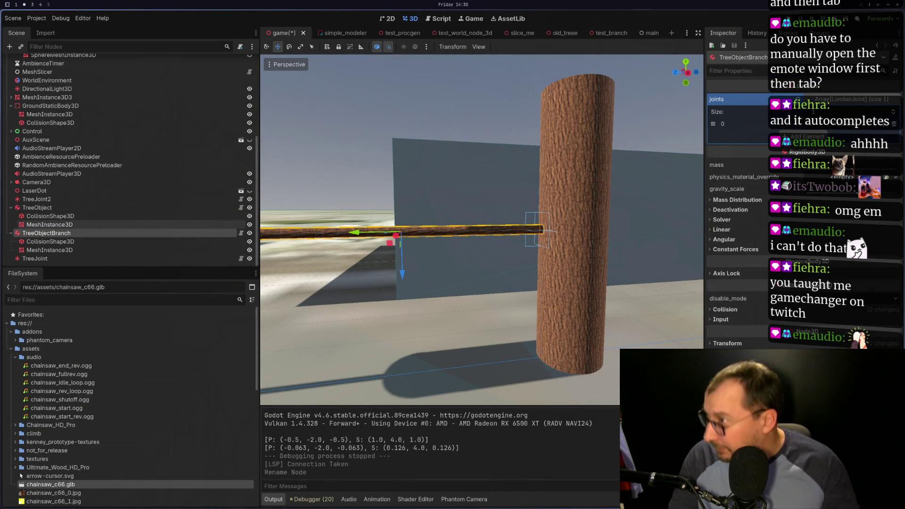
{"action": "double_click", "coordinate": [78, 207]}
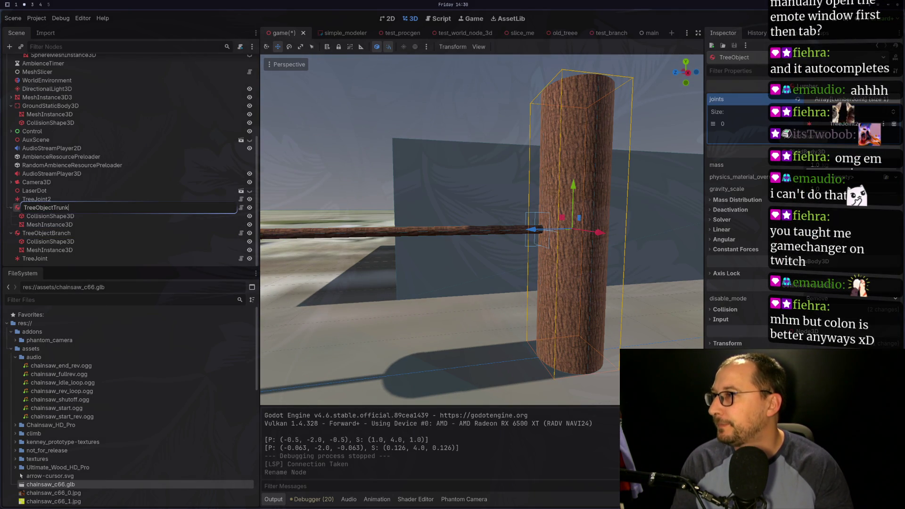
{"action": "key", "text": "Return"}
{"action": "left_click", "coordinate": [31, 199]}
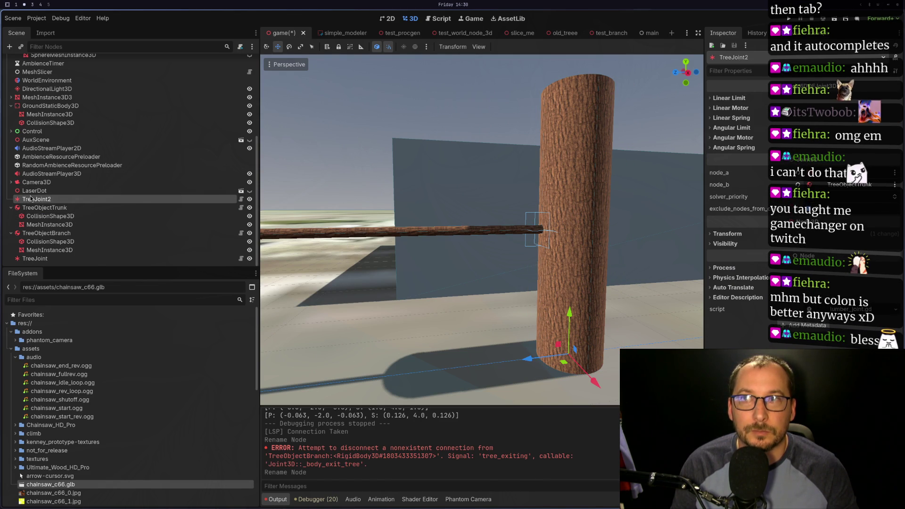
{"action": "left_click", "coordinate": [35, 258]}
Run the game, open the Nil 'name' error line, and move print_debug below the assignment, saving.
{"action": "key", "text": "F5"}
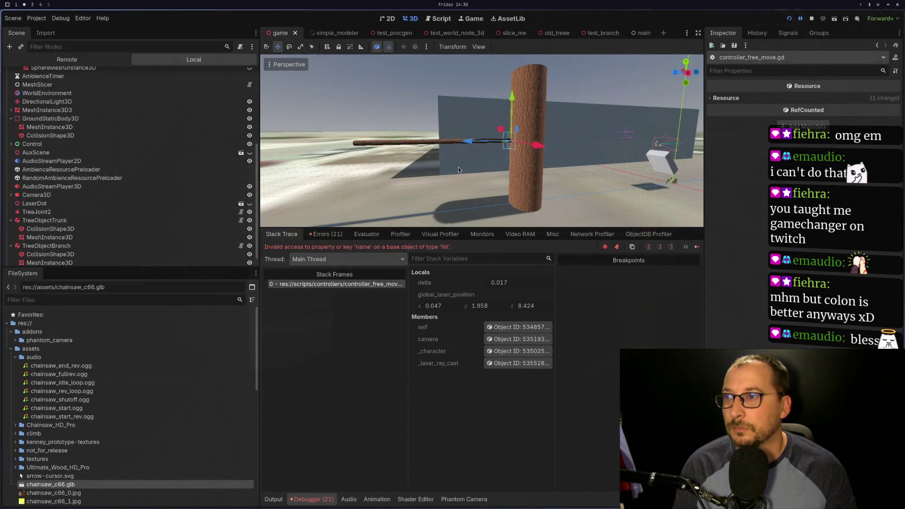
{"action": "left_click", "coordinate": [366, 284]}
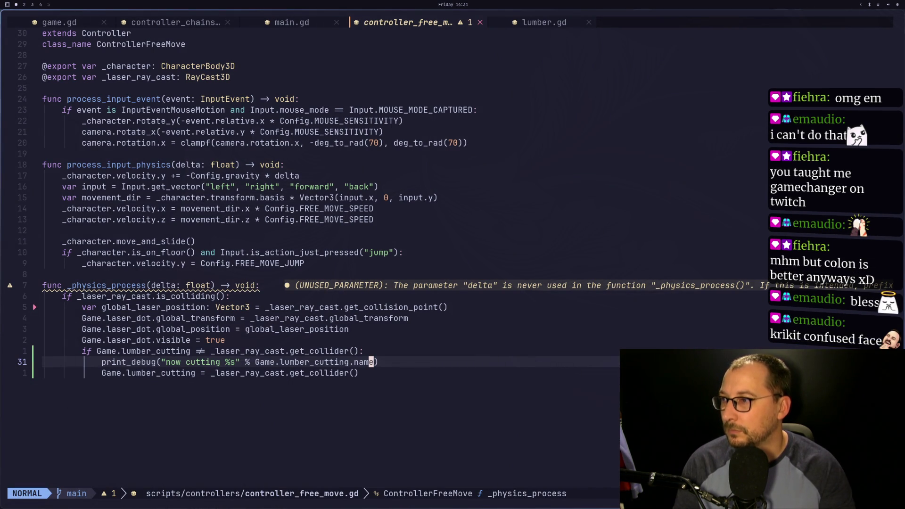
{"action": "key", "text": "d"}
{"action": "key", "text": "d"}
{"action": "type", "text": "p:w"}
{"action": "key", "text": "Return"}
{"action": "key", "text": "super+2"}
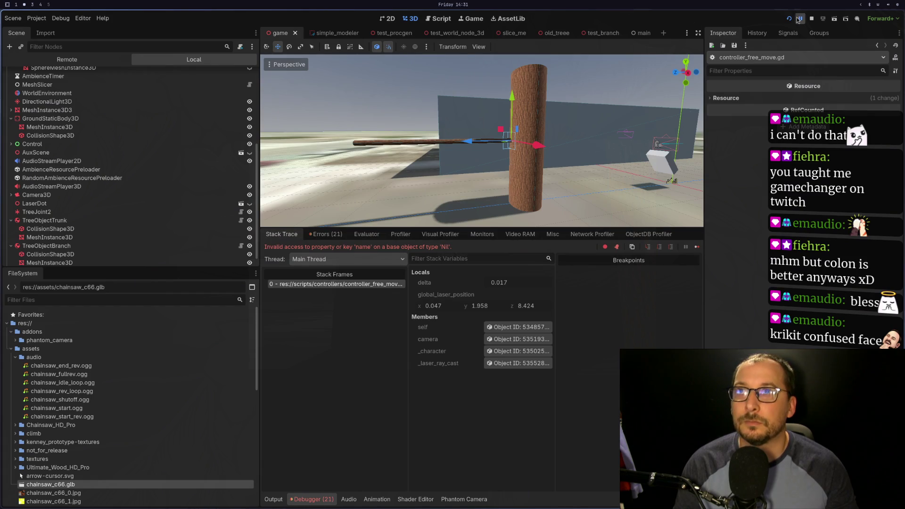
Resume the paused game and saw through the branch at the crosshair.
{"action": "left_click", "coordinate": [799, 19]}
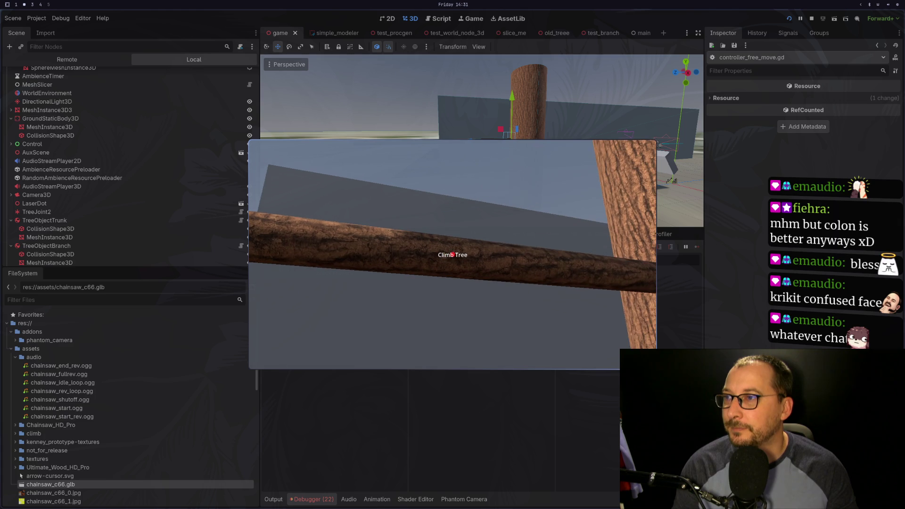
{"action": "left_click", "coordinate": [452, 254]}
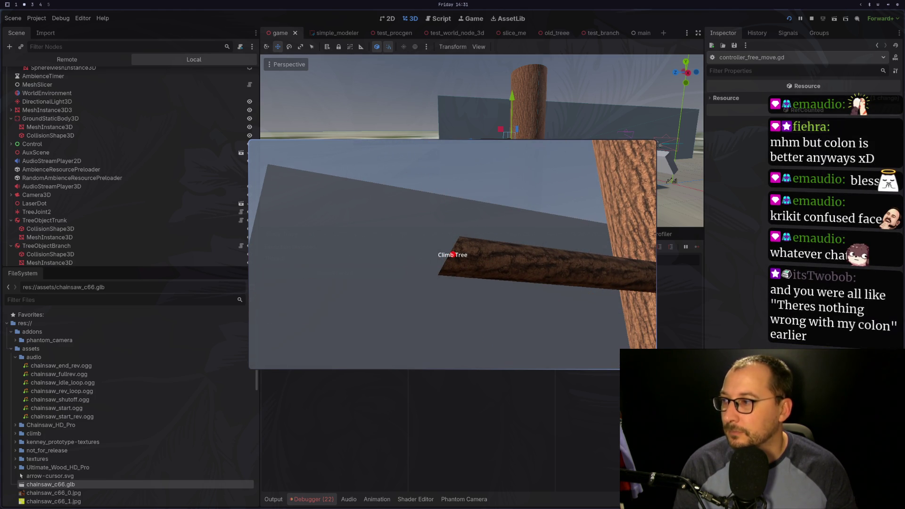
{"action": "key", "text": "Escape"}
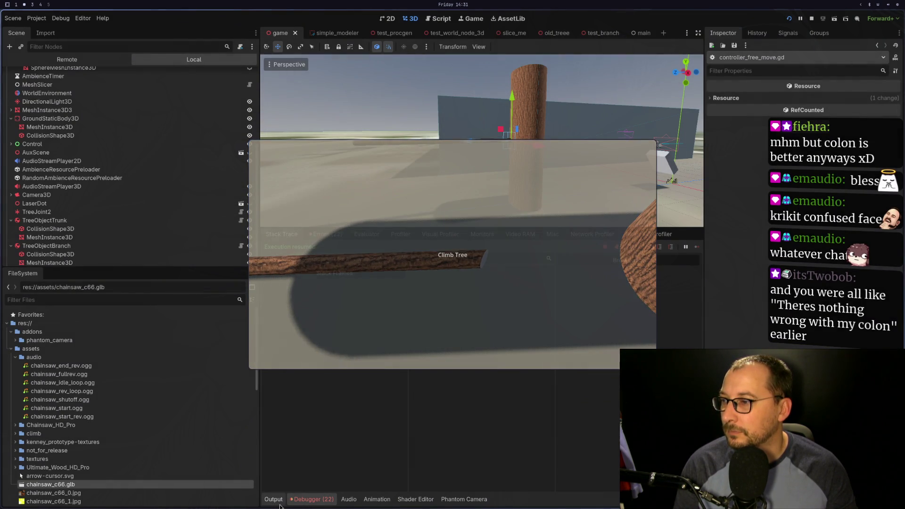
Open the debugger's Errors list and locate the Nil 'name' error at controller_free_move.gd:31.
{"action": "left_click", "coordinate": [316, 501]}
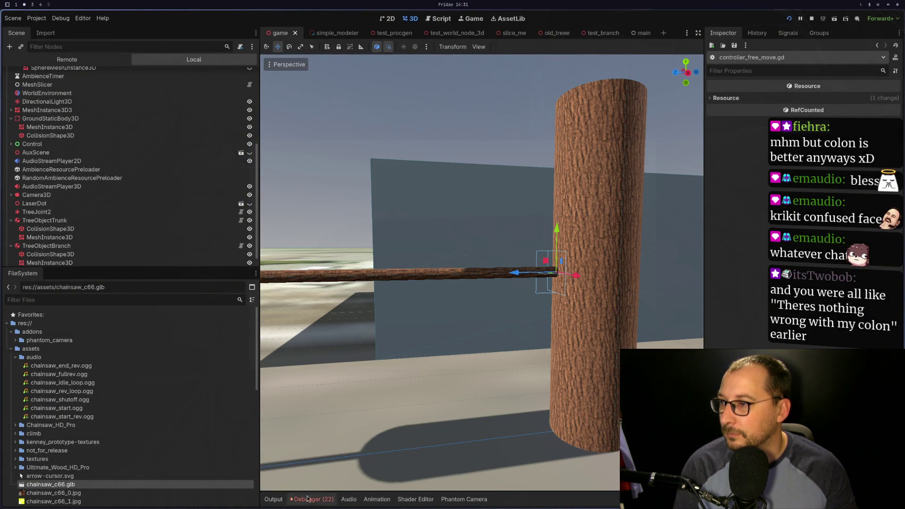
{"action": "left_click", "coordinate": [313, 499]}
{"action": "left_click", "coordinate": [320, 234]}
{"action": "scroll", "coordinate": [367, 353], "scroll_direction": "down", "scroll_amount": 1}
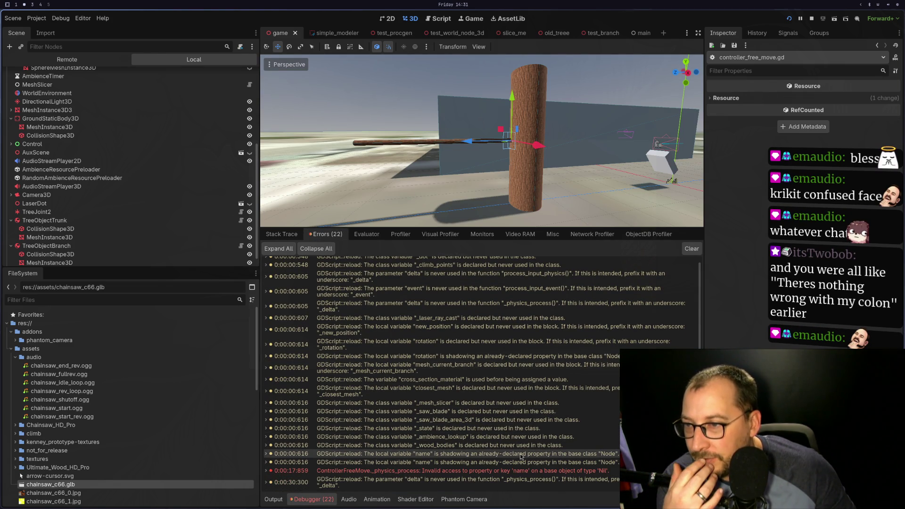
{"action": "mouse_move", "coordinate": [479, 476]}
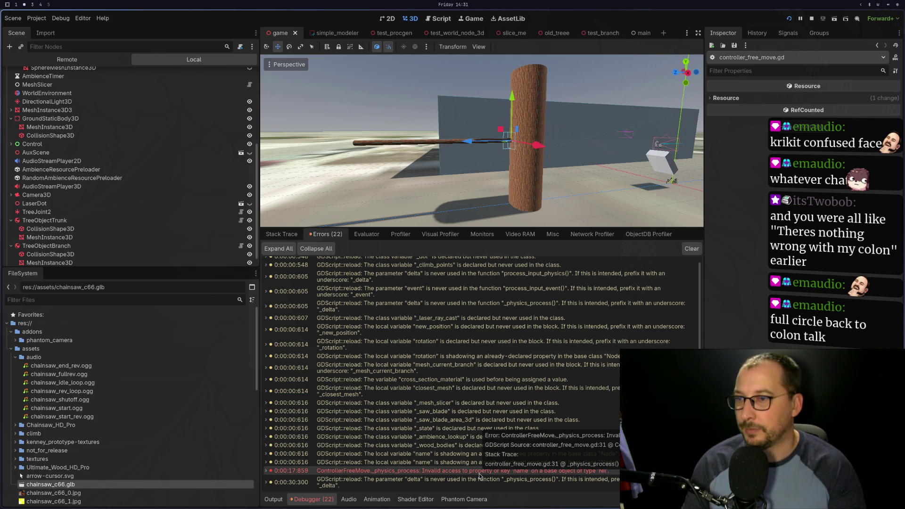
Check line 31 of controller_free_move.gd, where the ray cast hit becomes the cut target, then relaunch the game.
{"action": "key", "text": "super+1"}
{"action": "key", "text": "k"}
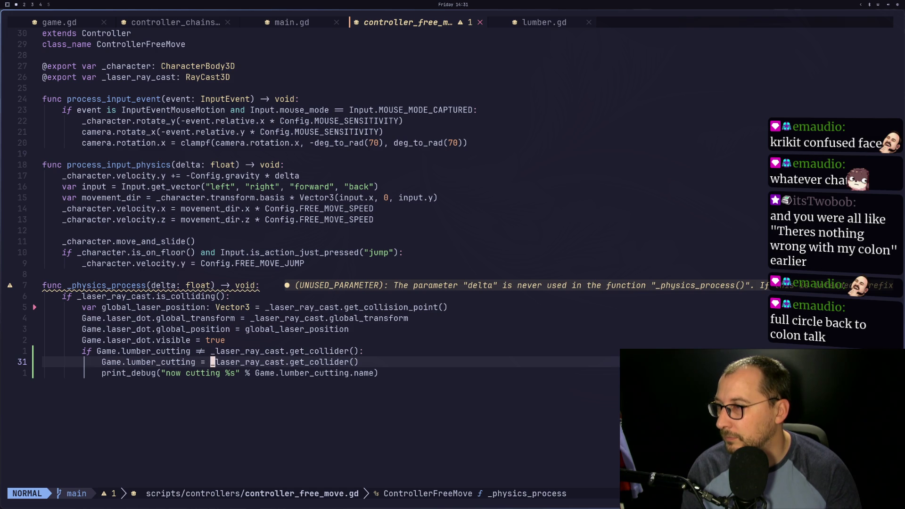
{"action": "key", "text": "super+2"}
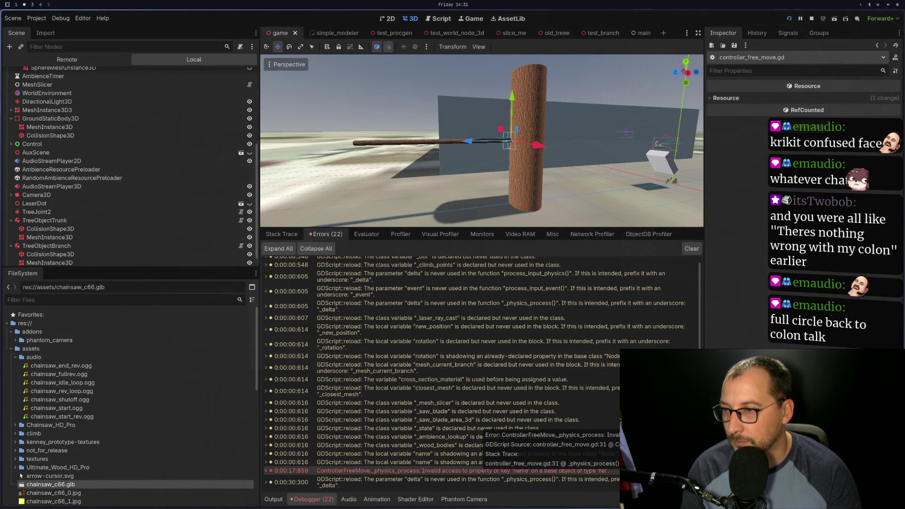
{"action": "double_click", "coordinate": [478, 470]}
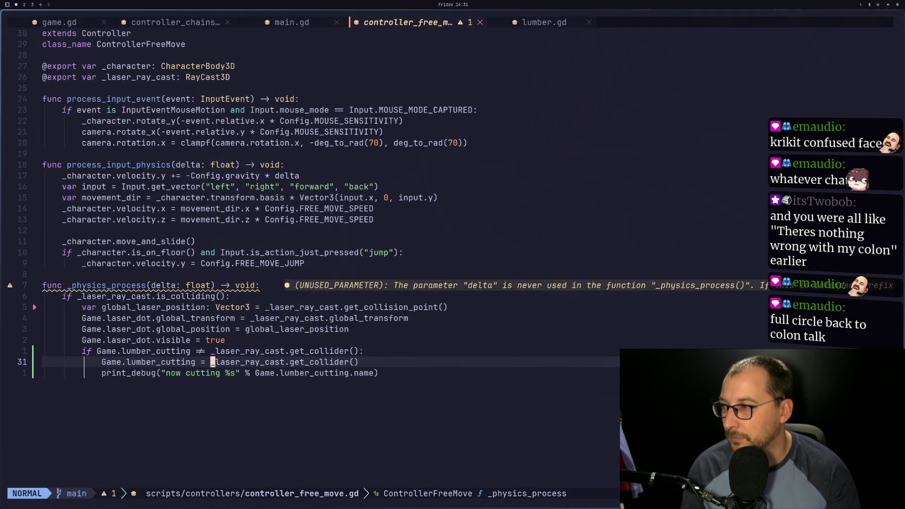
{"action": "key", "text": "super+2"}
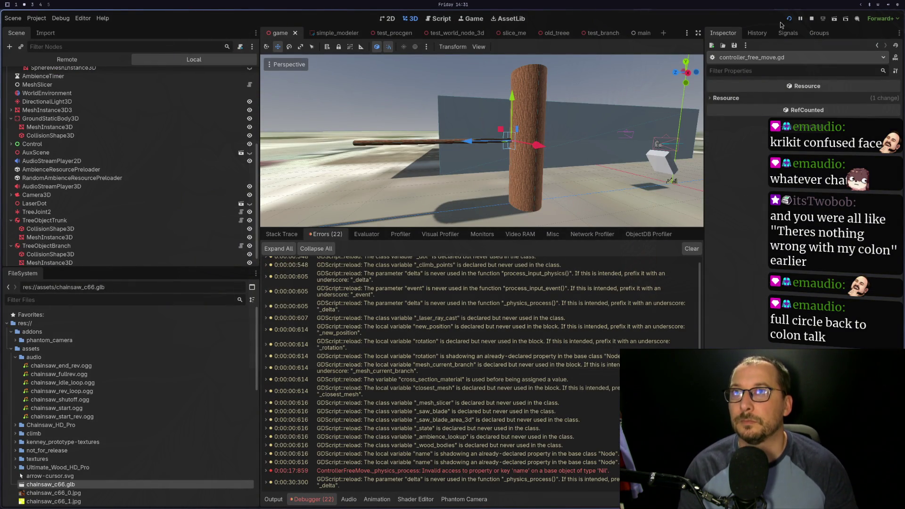
{"action": "left_click", "coordinate": [790, 18]}
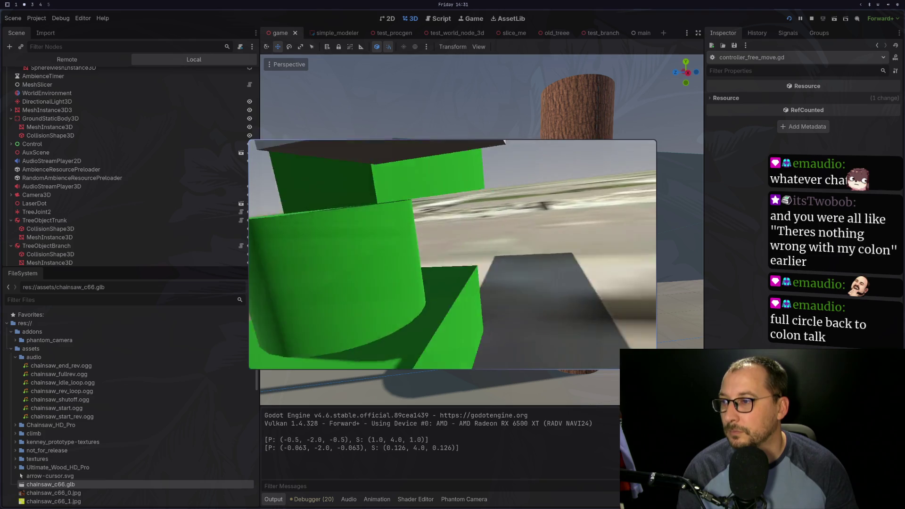
Walk to the tree, aim the laser at branch and trunk, and saw the branch off.
{"action": "key", "text": "w"}
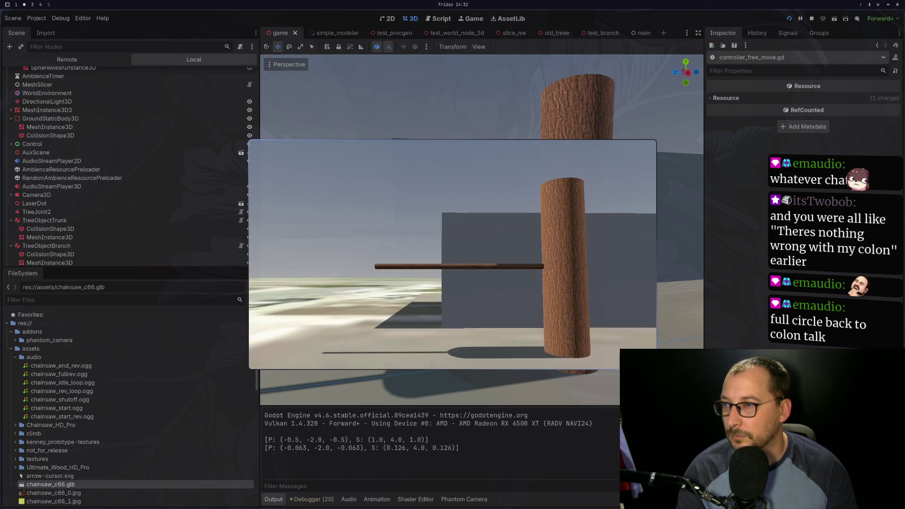
{"action": "left_click", "coordinate": [454, 207]}
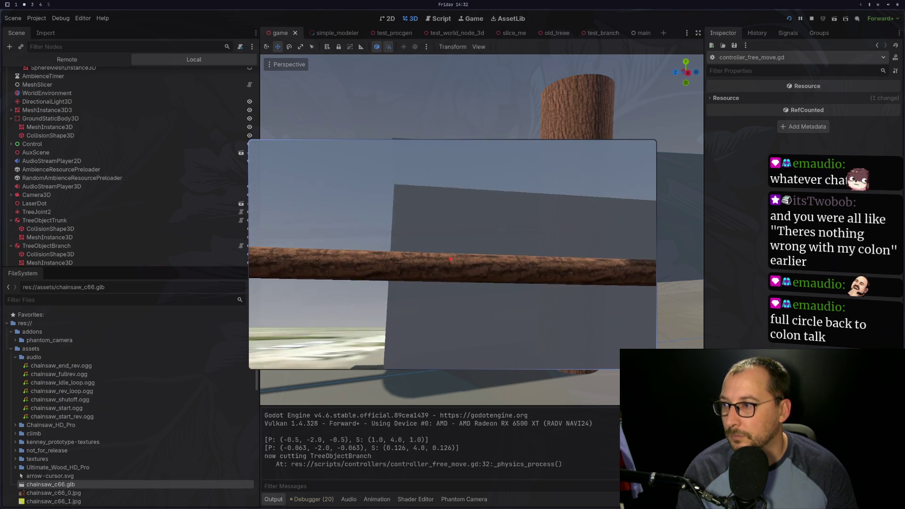
{"action": "left_click", "coordinate": [453, 255]}
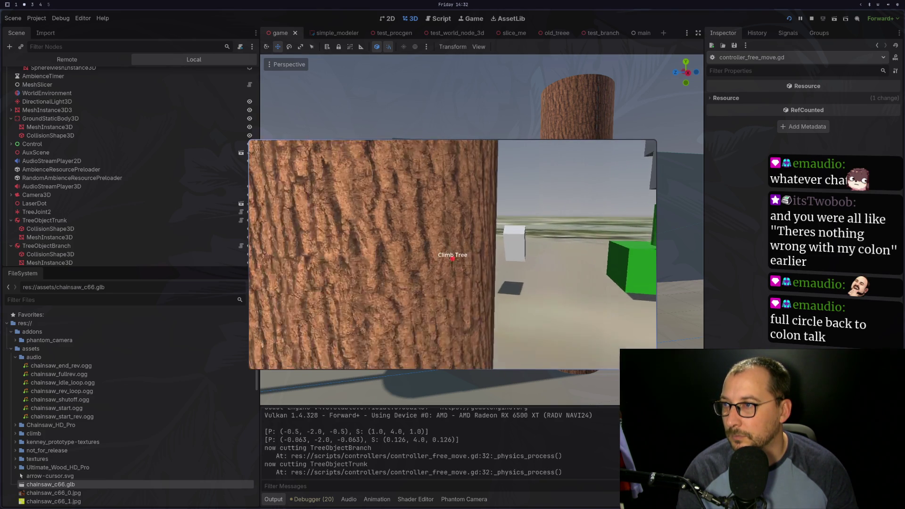
{"action": "left_click", "coordinate": [453, 254]}
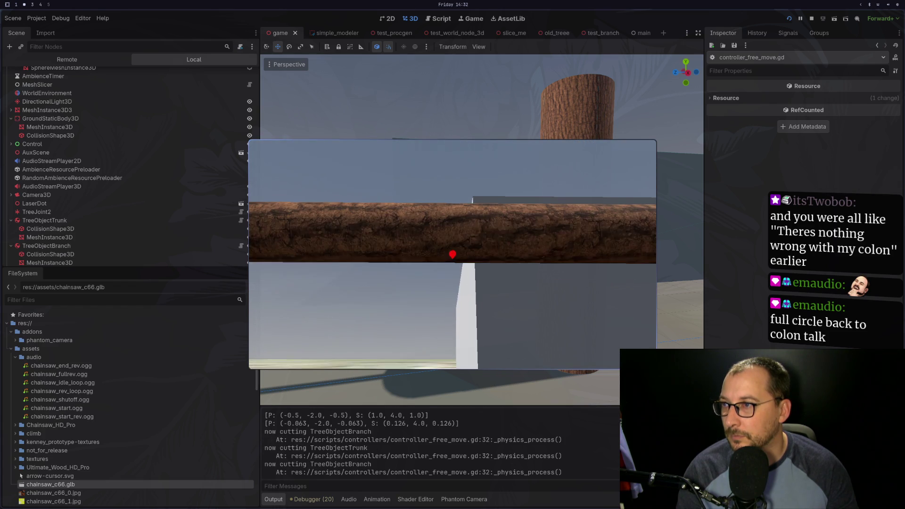
{"action": "left_click", "coordinate": [452, 254]}
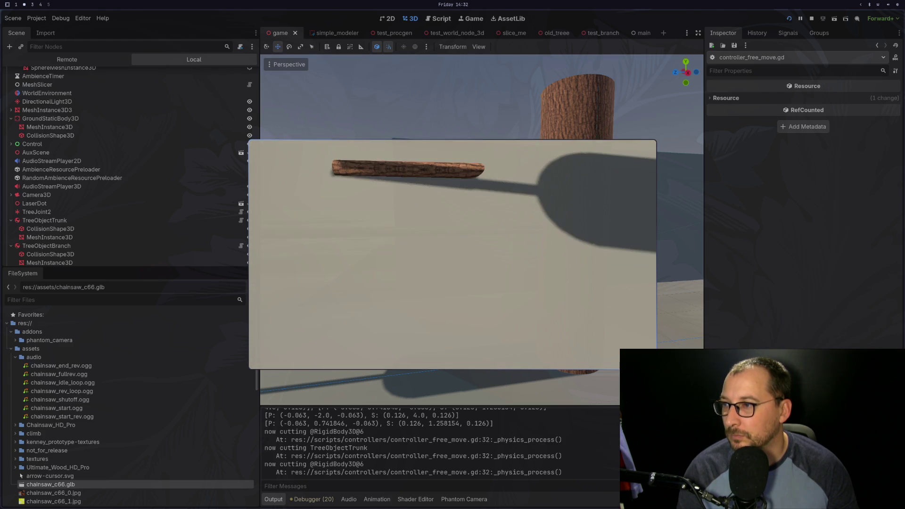
{"action": "key", "text": "Escape"}
{"action": "scroll", "coordinate": [373, 464], "scroll_direction": "up", "scroll_amount": 3}
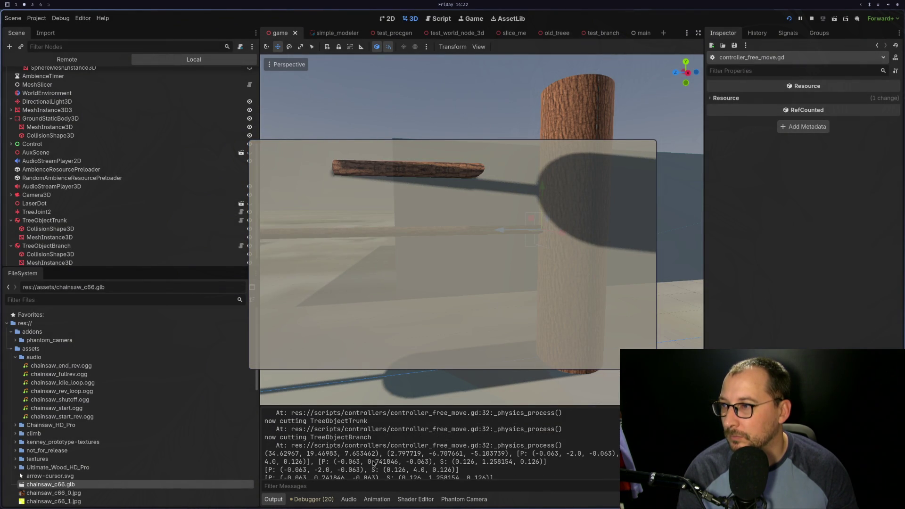
{"action": "scroll", "coordinate": [373, 463], "scroll_direction": "down", "scroll_amount": 2}
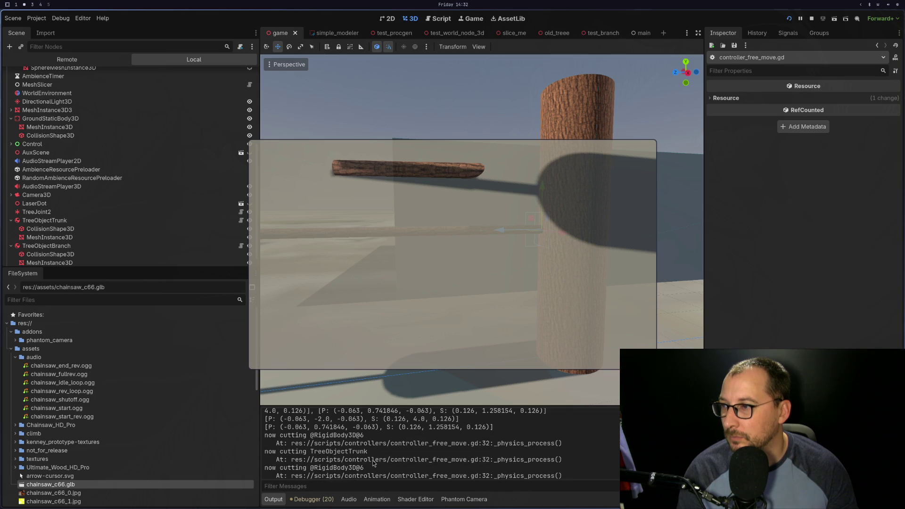
{"action": "scroll", "coordinate": [373, 463], "scroll_direction": "down", "scroll_amount": 1}
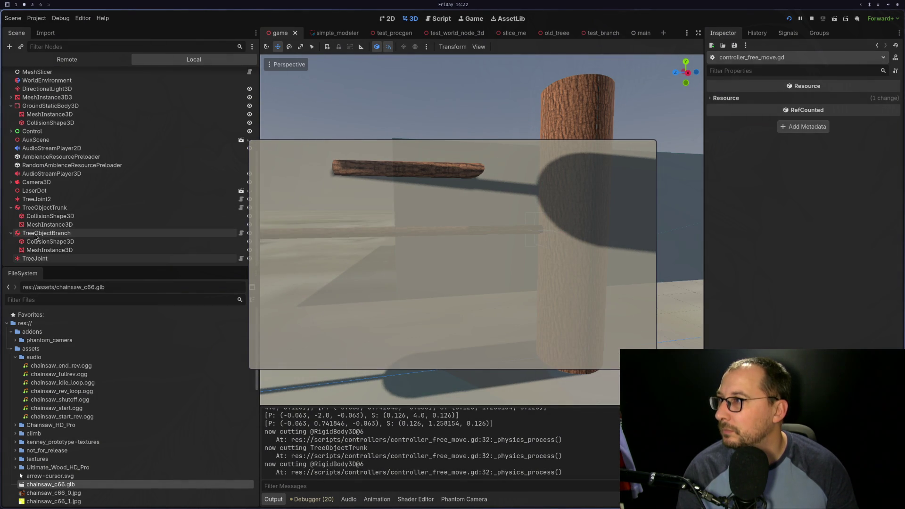
{"action": "left_click", "coordinate": [71, 60]}
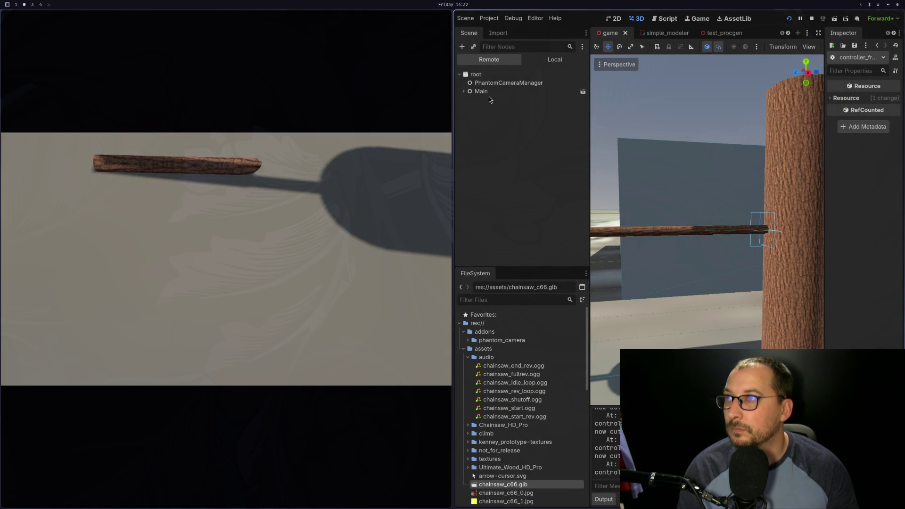
{"action": "left_click", "coordinate": [463, 92]}
{"action": "left_click", "coordinate": [466, 100]}
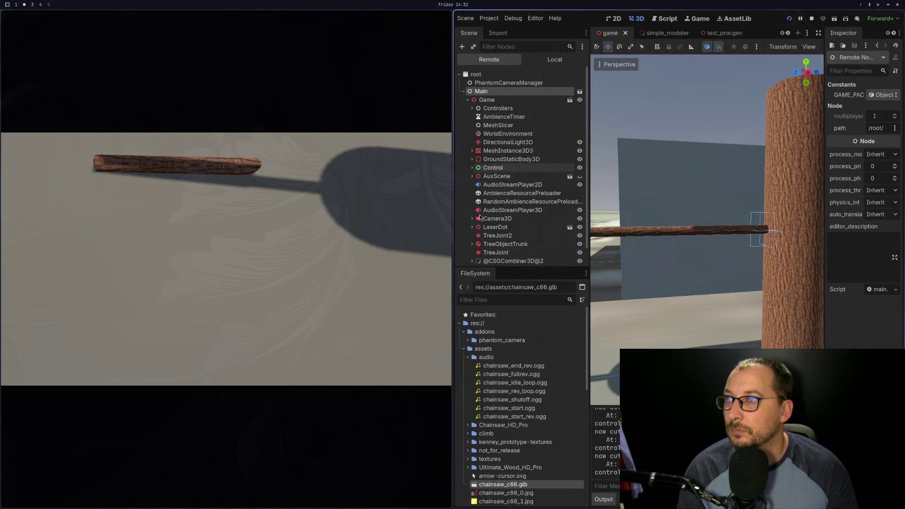
{"action": "scroll", "coordinate": [510, 212], "scroll_direction": "down", "scroll_amount": 1}
{"action": "left_click", "coordinate": [510, 250]}
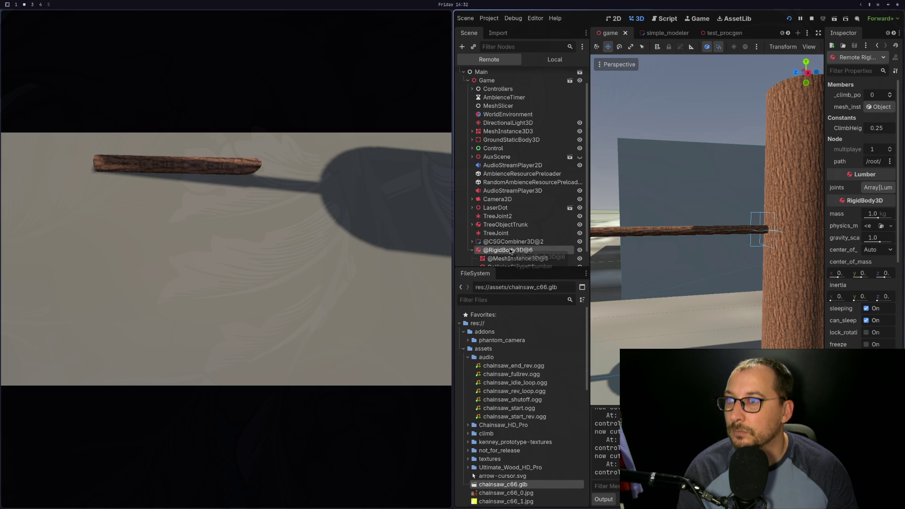
{"action": "left_click", "coordinate": [471, 251]}
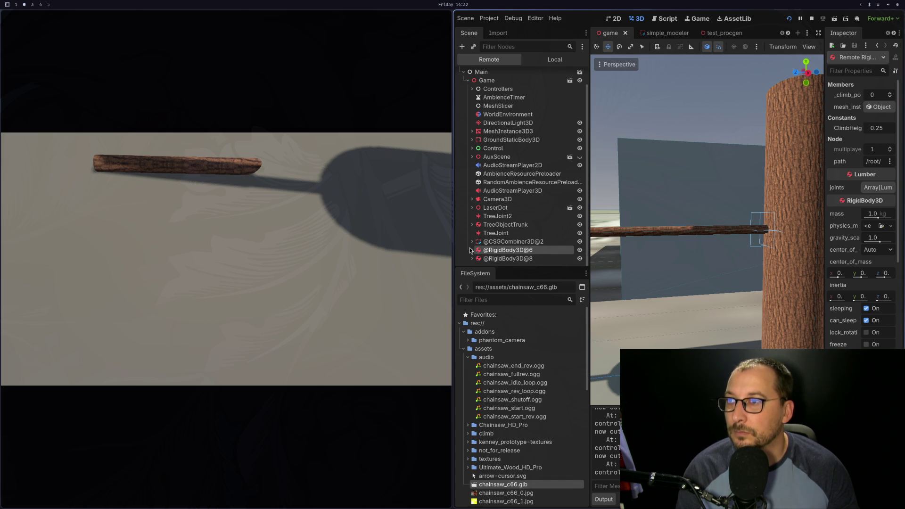
{"action": "left_click", "coordinate": [494, 233]}
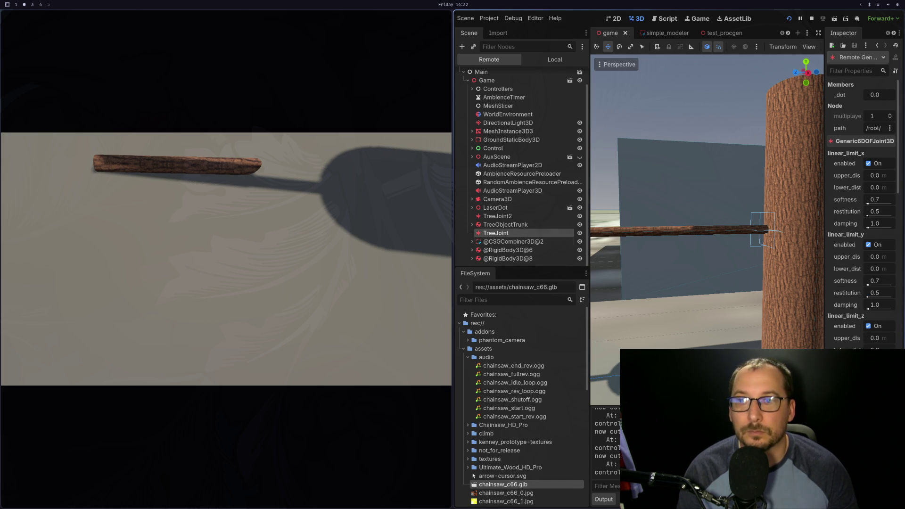
{"action": "scroll", "coordinate": [861, 212], "scroll_direction": "down", "scroll_amount": 2}
{"action": "scroll", "coordinate": [861, 212], "scroll_direction": "down", "scroll_amount": 15}
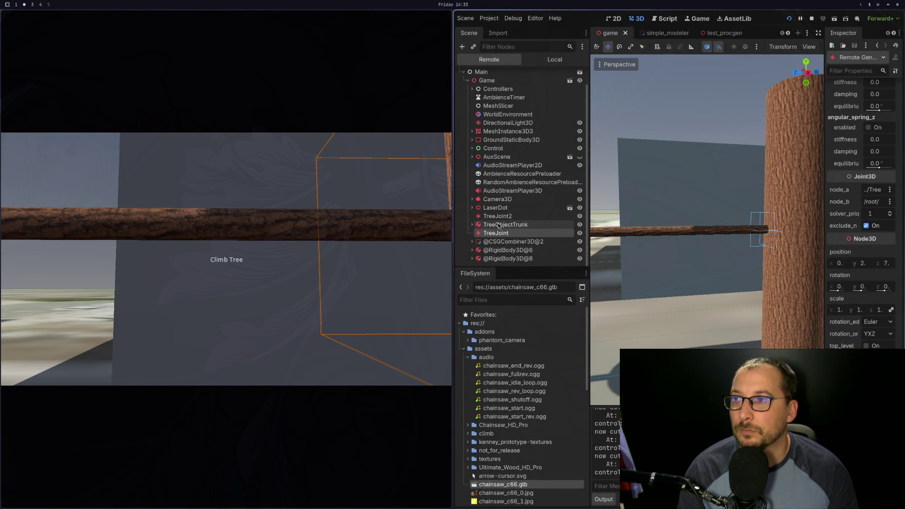
{"action": "left_click", "coordinate": [496, 254]}
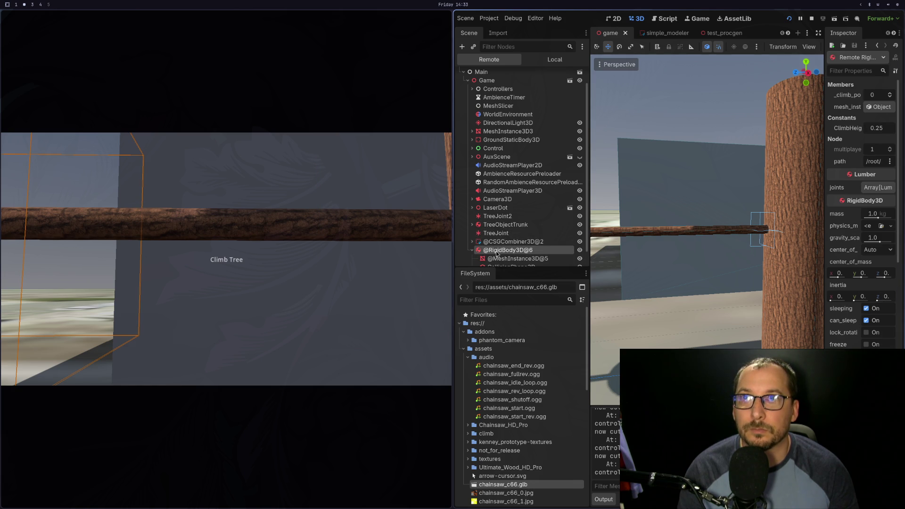
{"action": "key", "text": "super+1"}
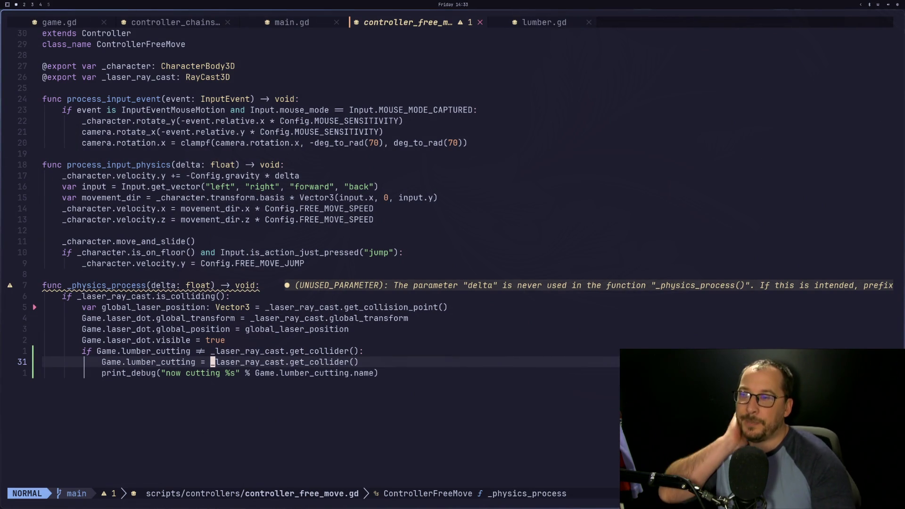
Step through lumber.gd's init function (static body, material, collision-shape lines), then switch to main.gd.
{"action": "key", "text": "shift+h"}
{"action": "key", "text": "shift+h"}
{"action": "key", "text": "shift+l"}
{"action": "key", "text": "shift+l"}
{"action": "key", "text": "shift+l"}
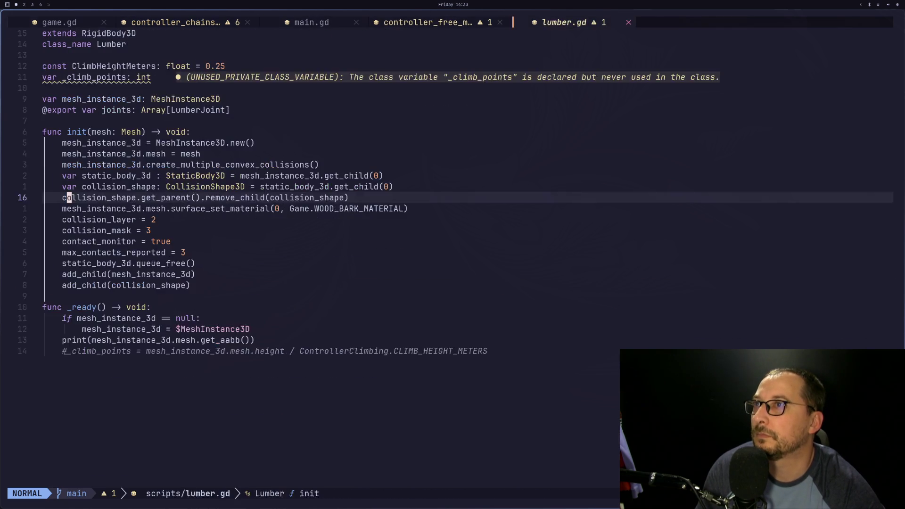
{"action": "key", "text": "k"}
{"action": "key", "text": "k"}
{"action": "key", "text": "k"}
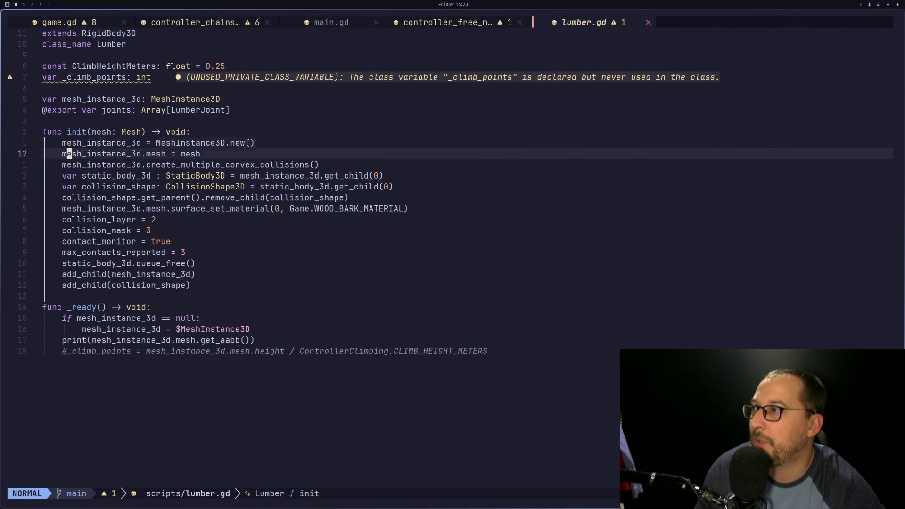
{"action": "key", "text": "j"}
{"action": "key", "text": "k"}
{"action": "key", "text": "j"}
{"action": "key", "text": "j"}
{"action": "key", "text": "j"}
{"action": "key", "text": "j"}
{"action": "key", "text": "j"}
{"action": "key", "text": "j"}
{"action": "key", "text": "j"}
{"action": "key", "text": "j"}
{"action": "key", "text": "k"}
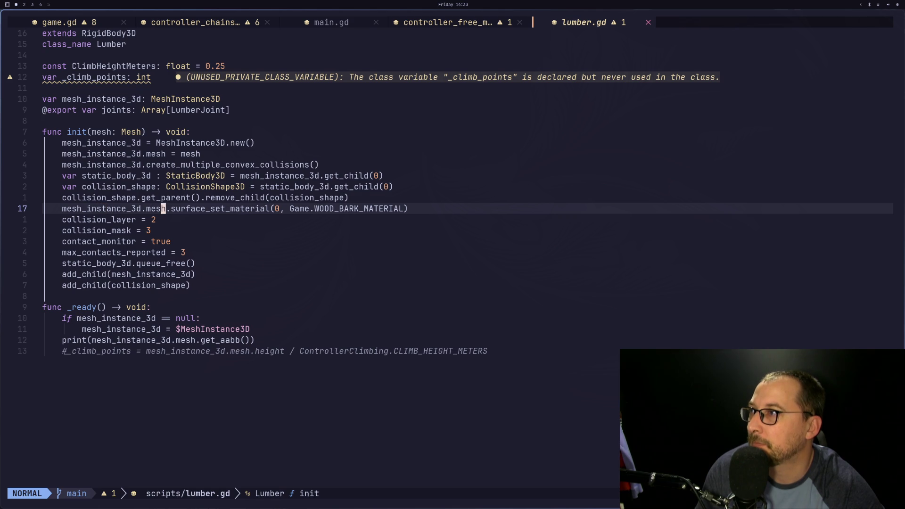
{"action": "key", "text": "k"}
{"action": "key", "text": "k"}
{"action": "key", "text": "j"}
{"action": "key", "text": "j"}
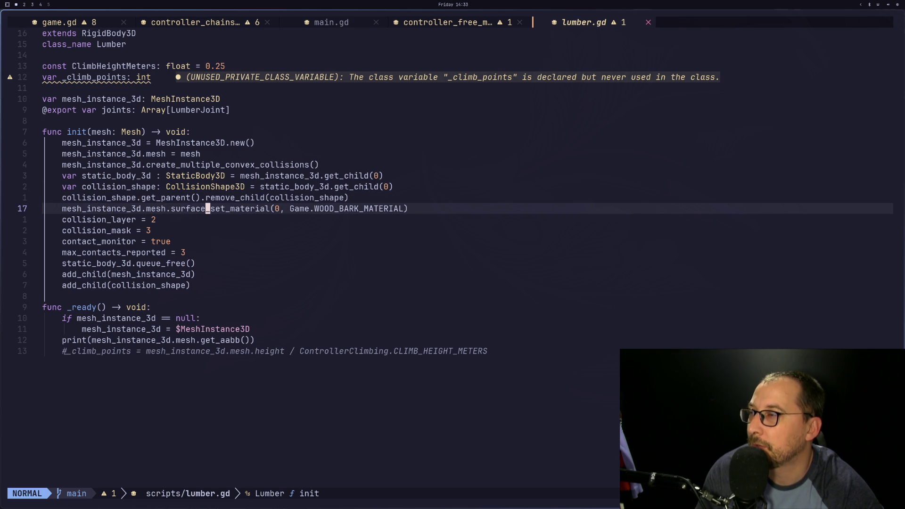
{"action": "key", "text": "shift+h"}
{"action": "key", "text": "shift+h"}
{"action": "key", "text": "shift+h"}
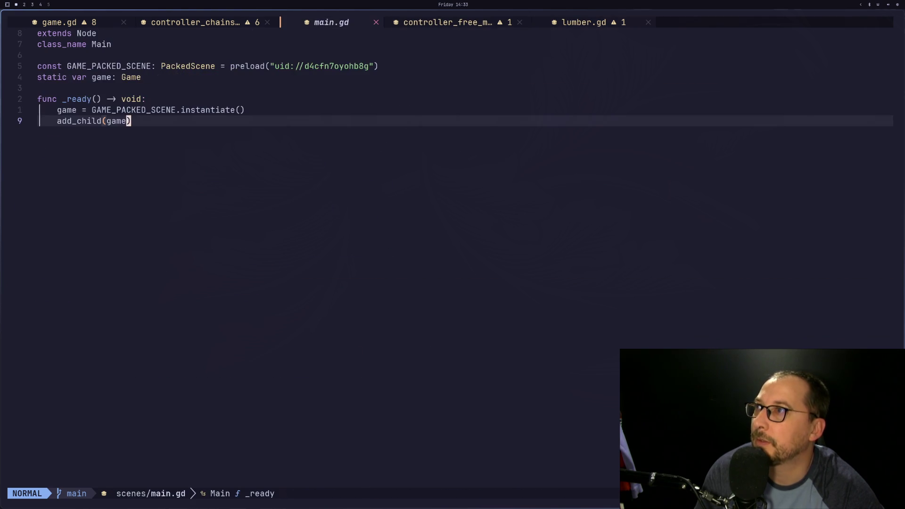